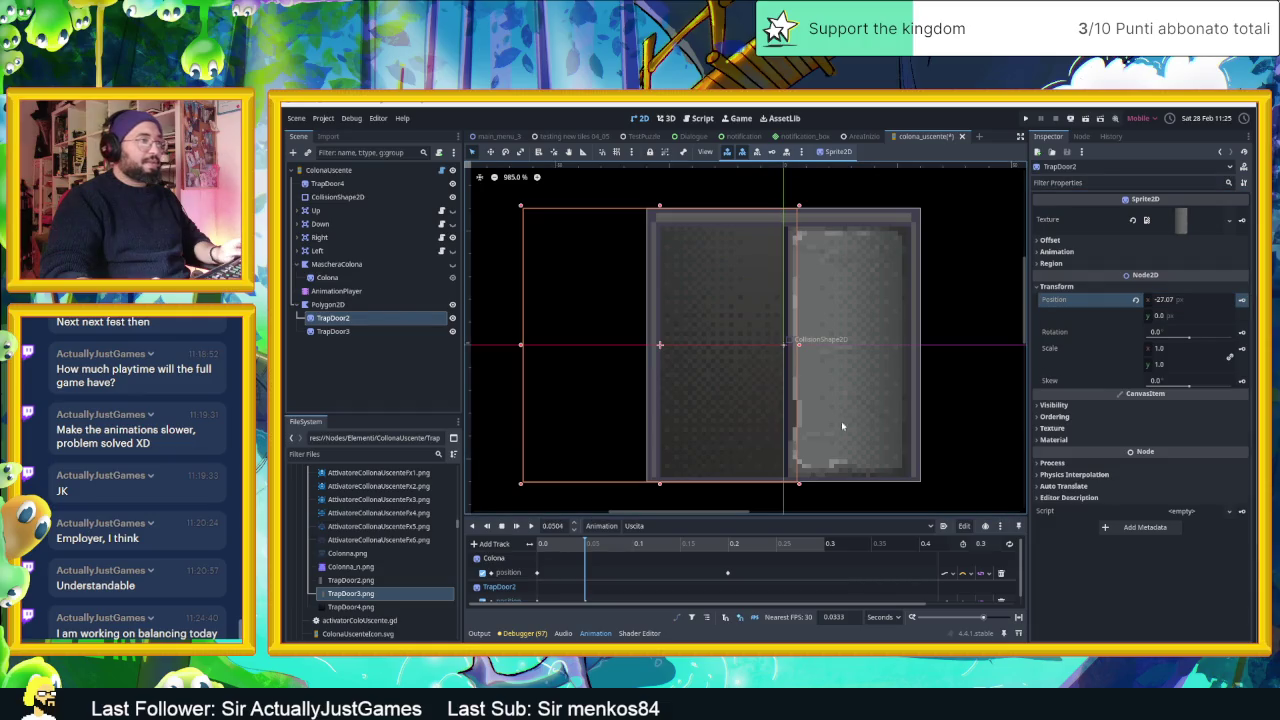
- Drag TrapDoor2's 0.05 s Uscita position key to x -27.015 so the door slides left
scroll(599, 583, down, 1)
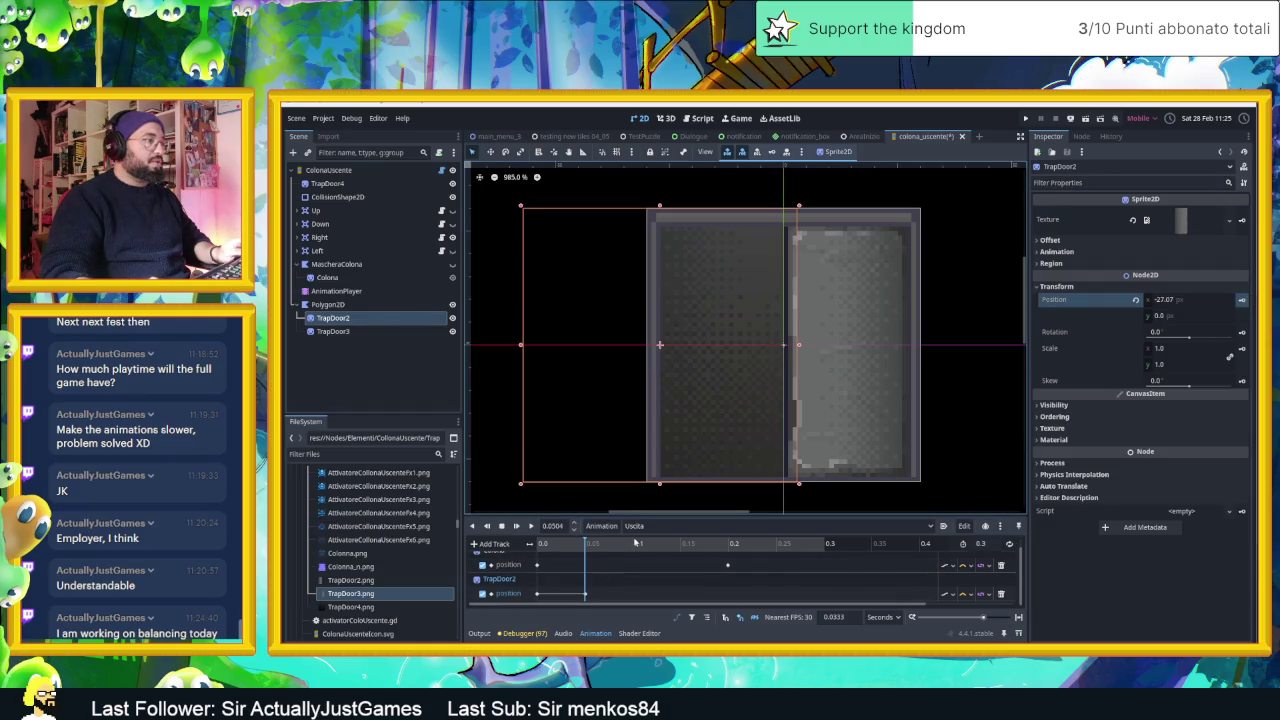
mouse_move(586, 544)
mouse_down()
mouse_move(516, 545)
mouse_move(587, 549)
mouse_up()
scroll(699, 423, down, 2)
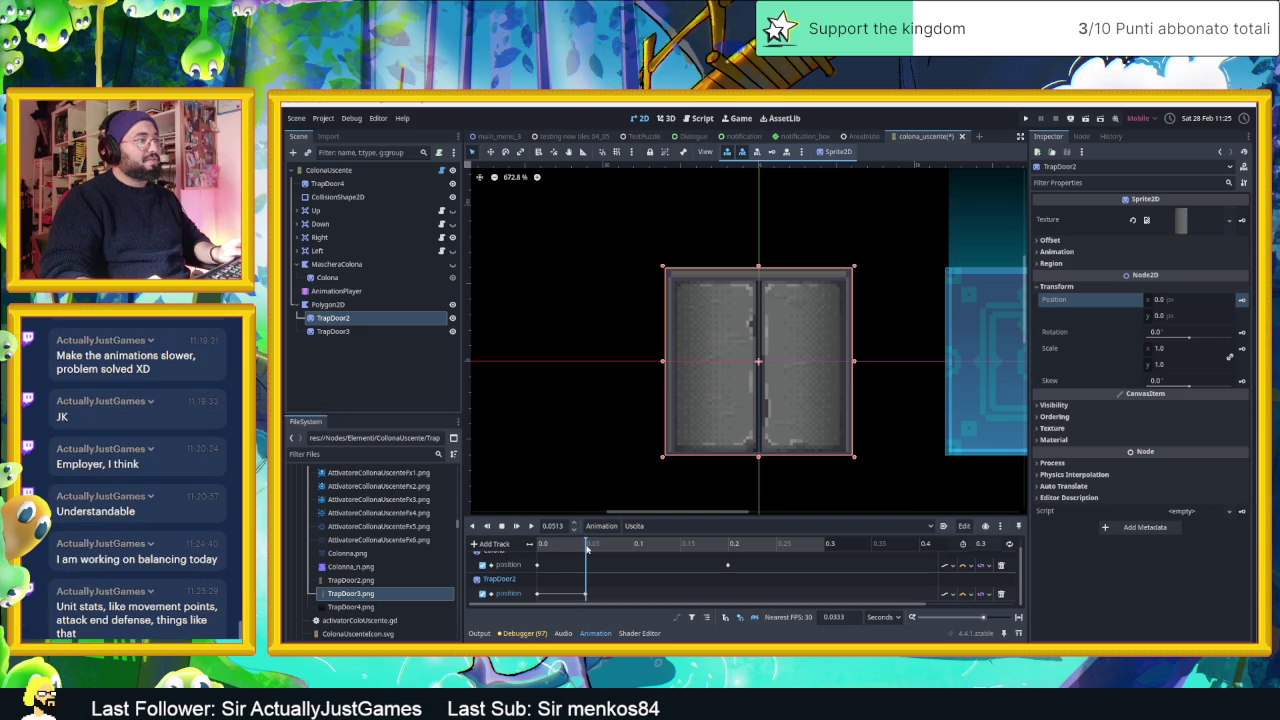
click(585, 593)
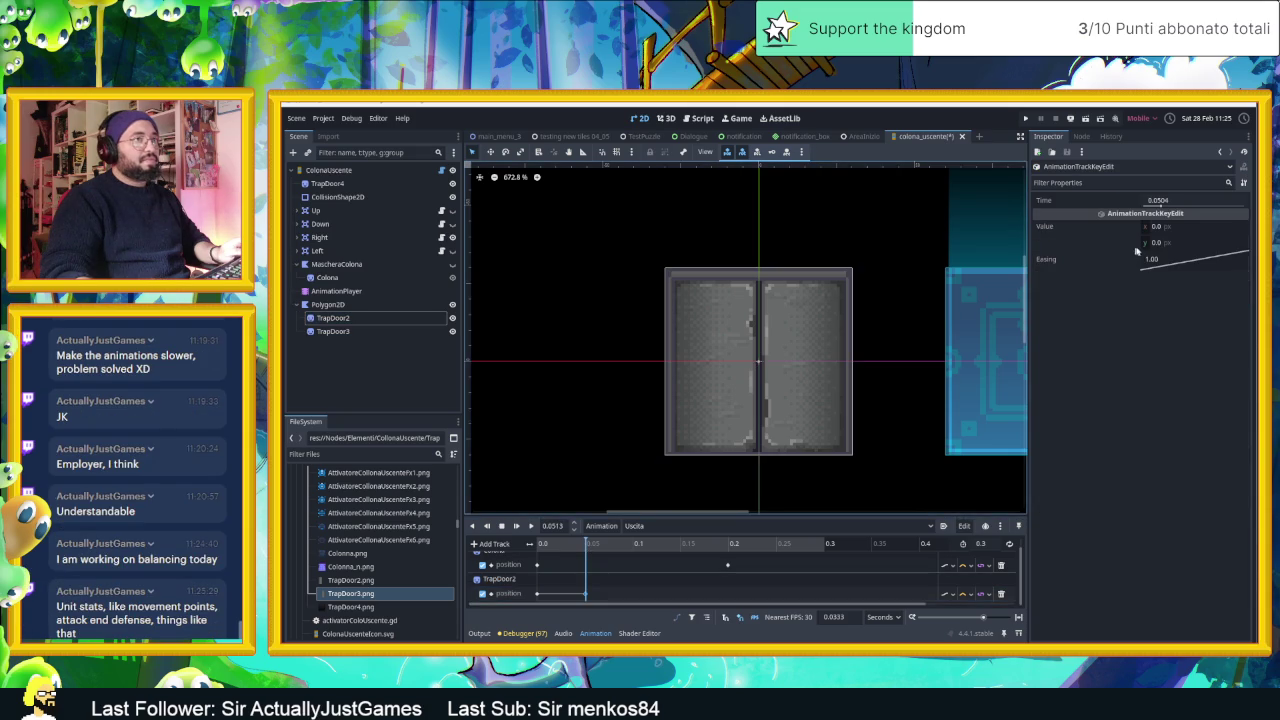
click(1180, 228)
drag(1180, 228, 1150, 228)
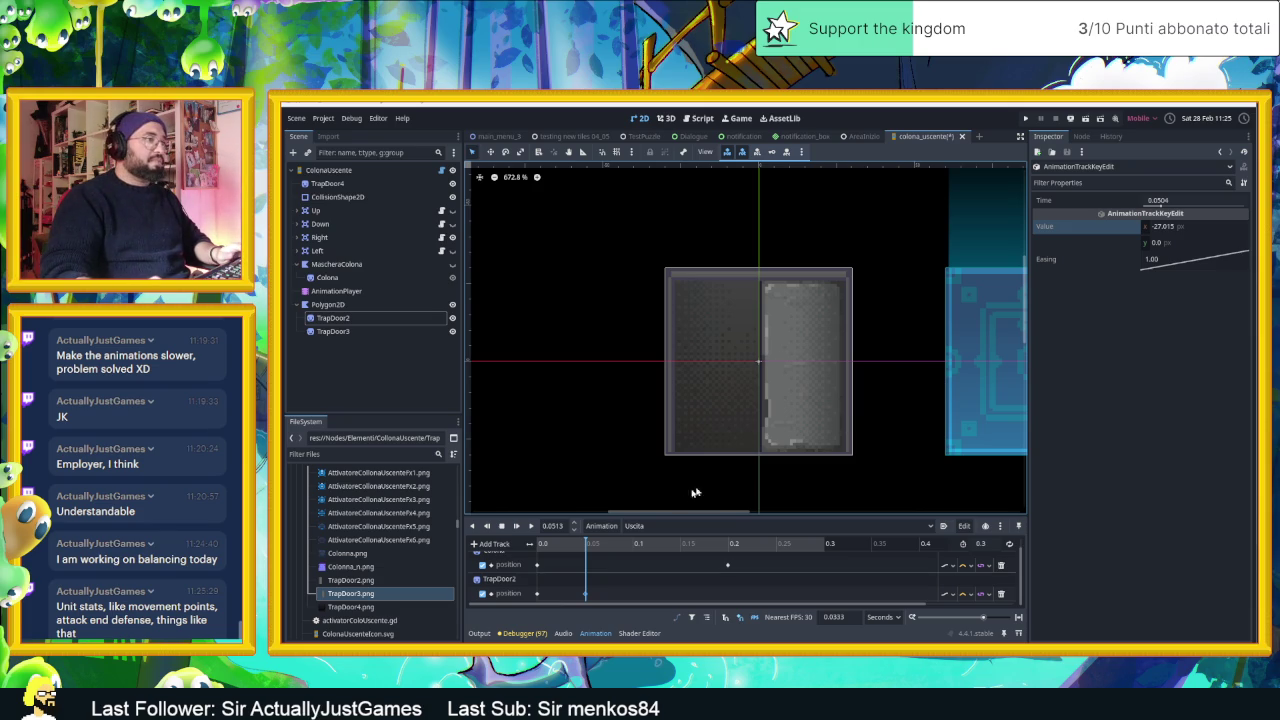
click(333, 331)
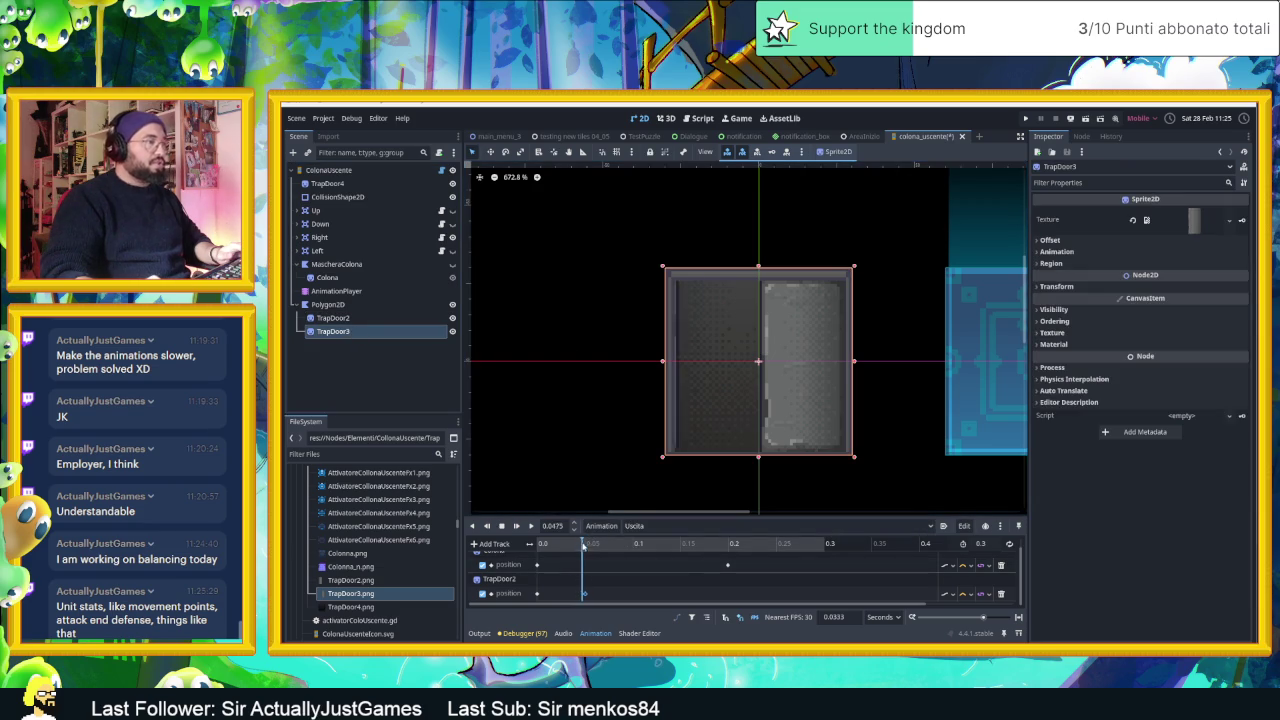
- Create TrapDoor3's Uscita position track keyed at 0.0 s, then move the playhead to about 0.05 s
click(501, 525)
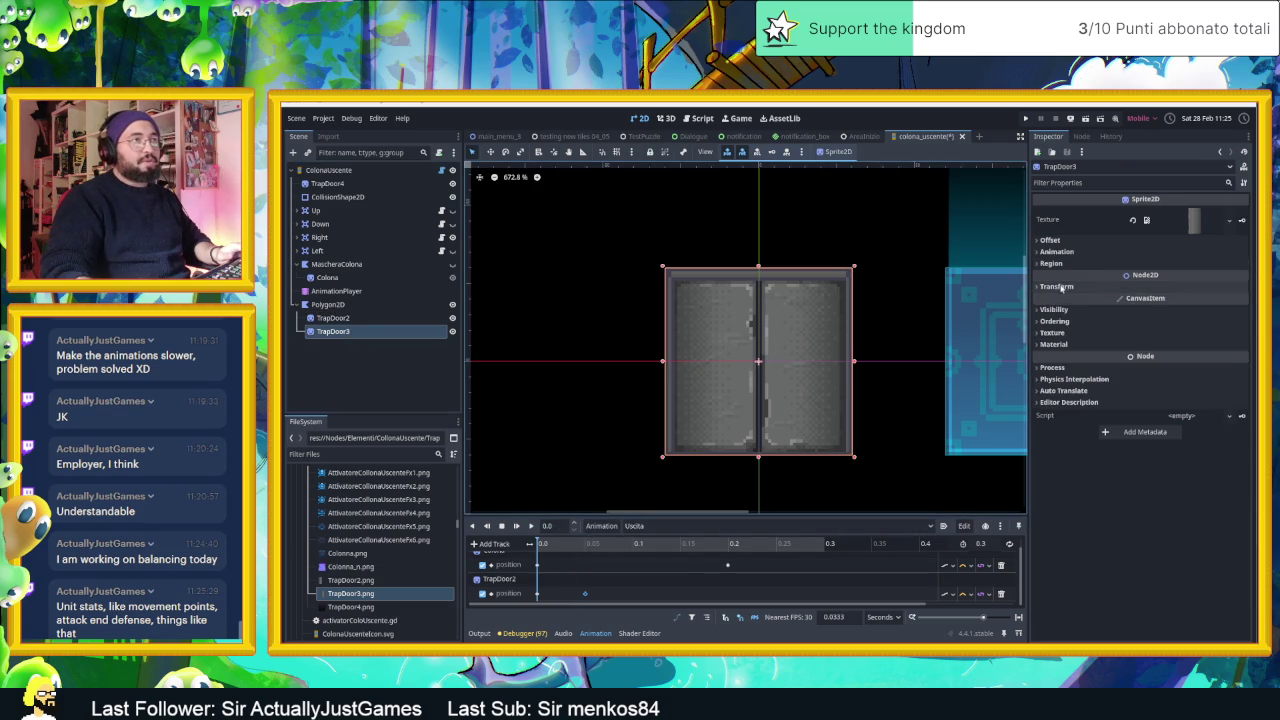
click(1100, 286)
click(1241, 300)
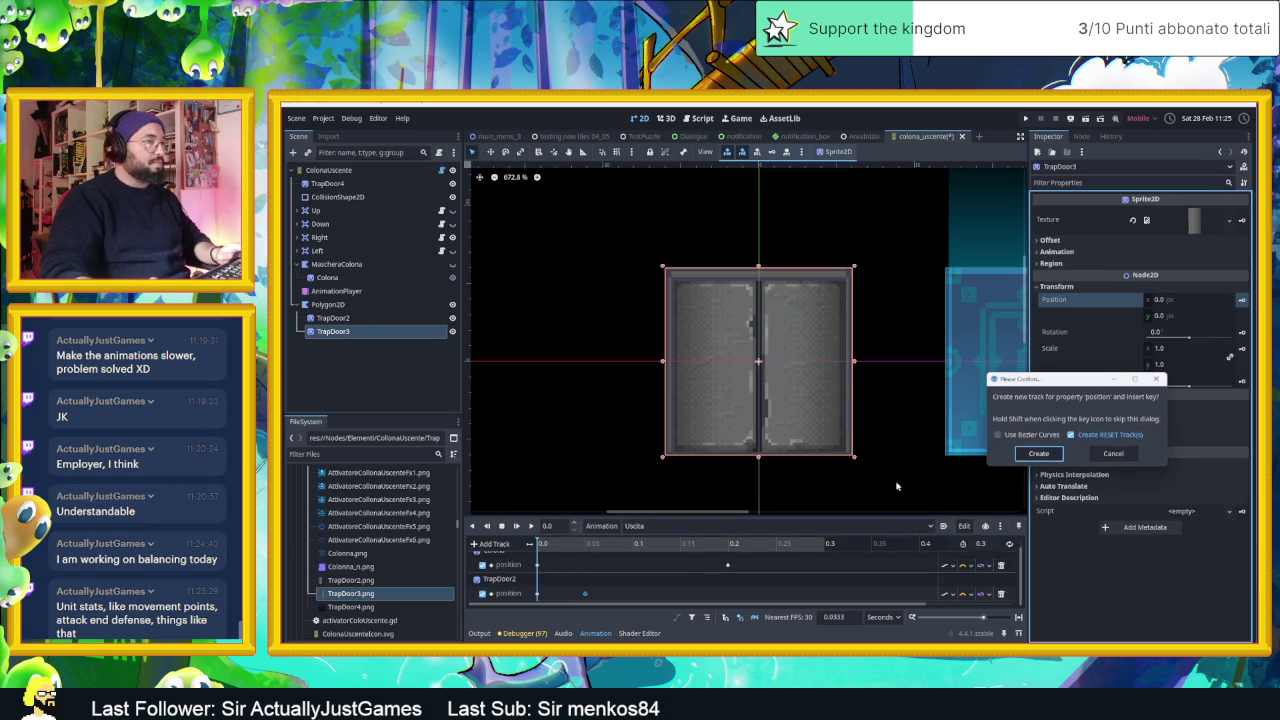
click(1036, 454)
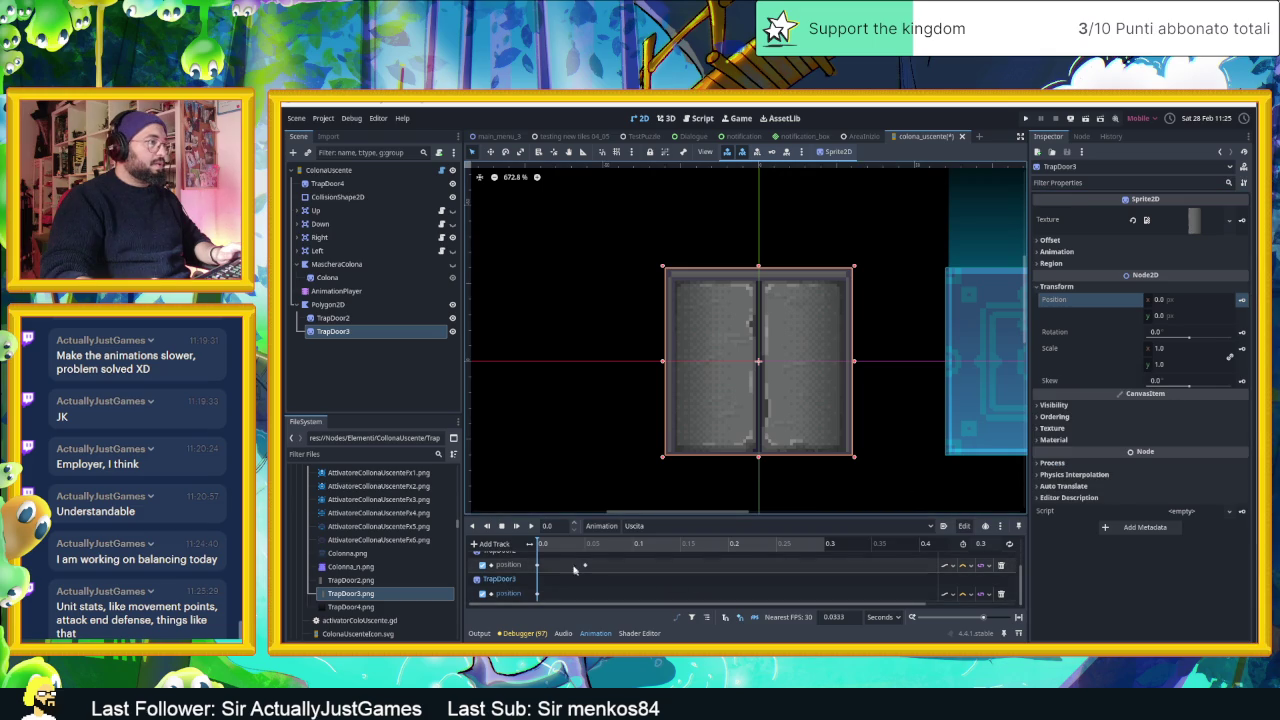
drag(543, 545, 582, 546)
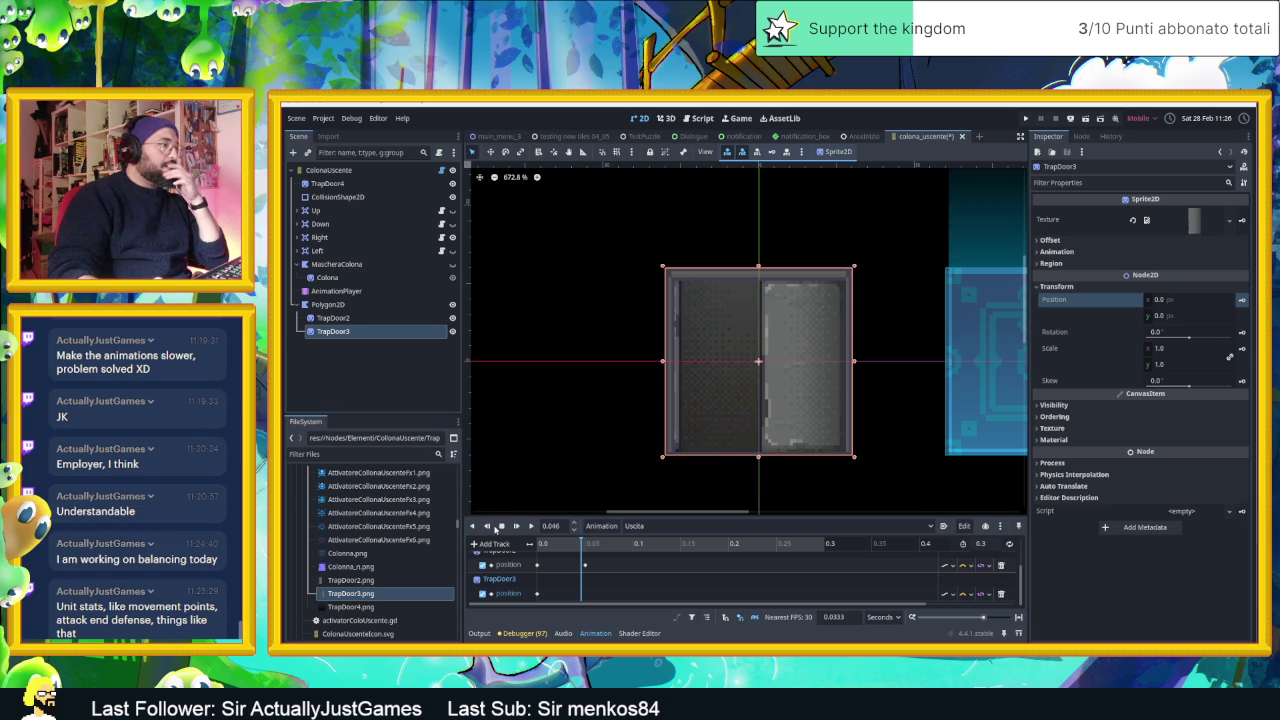
click(587, 546)
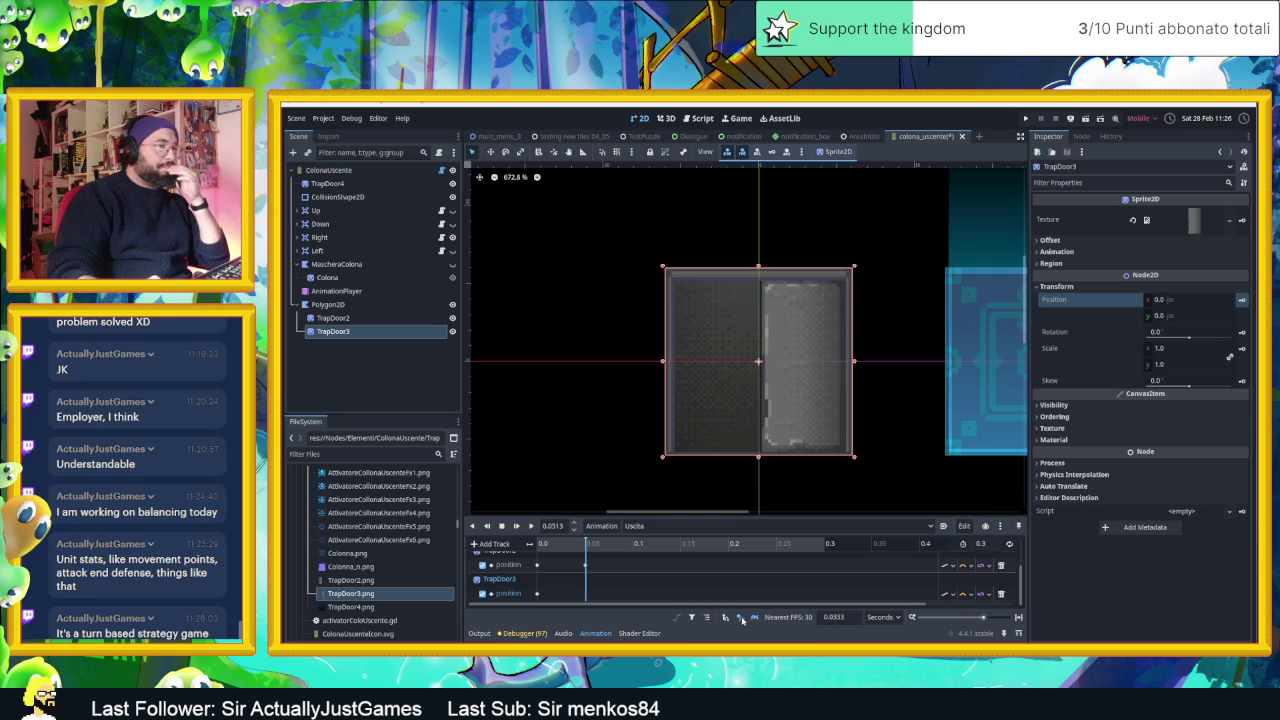
- Set the timeline playhead to exactly 0.05 s
click(585, 542)
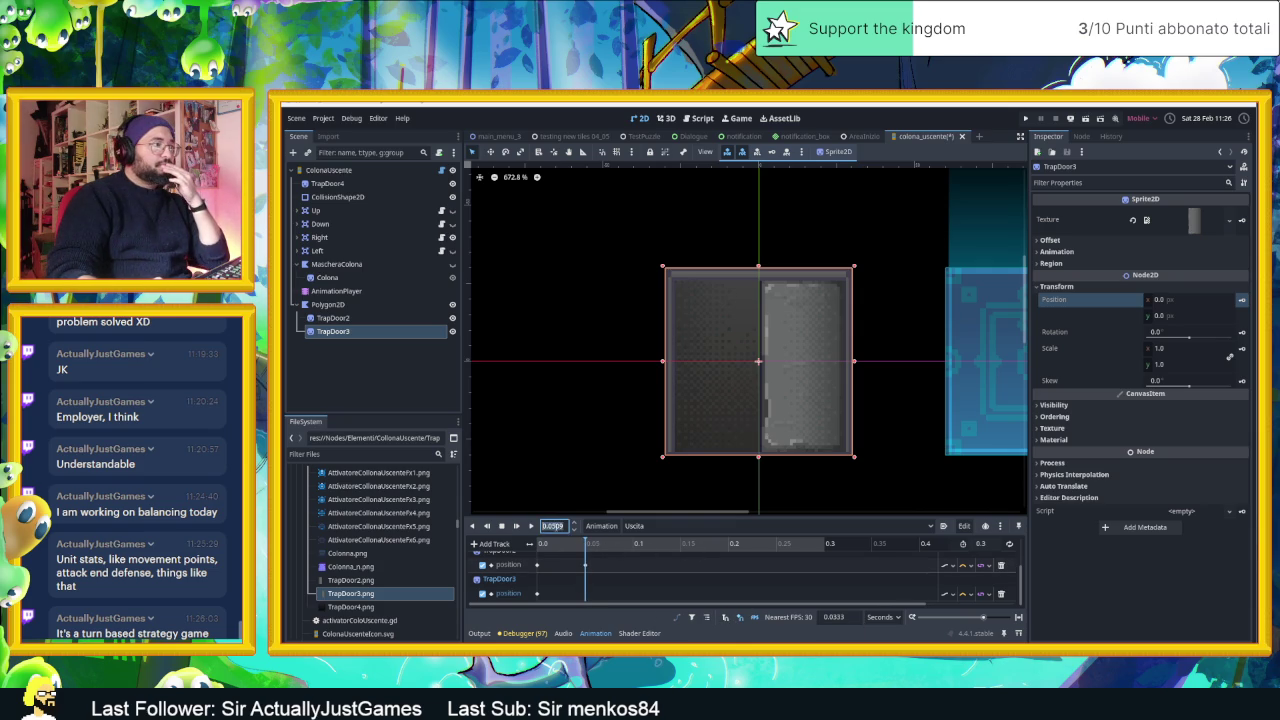
text(0.3)
key(Return)
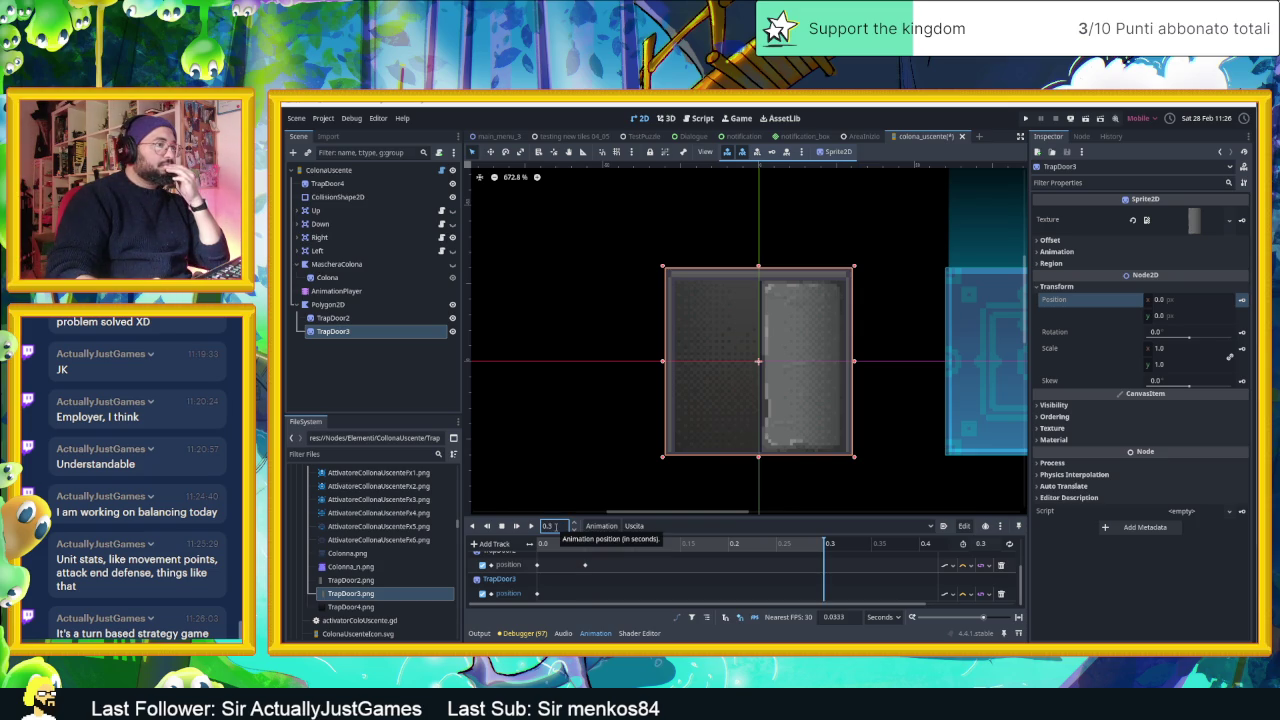
key(ctrl+z)
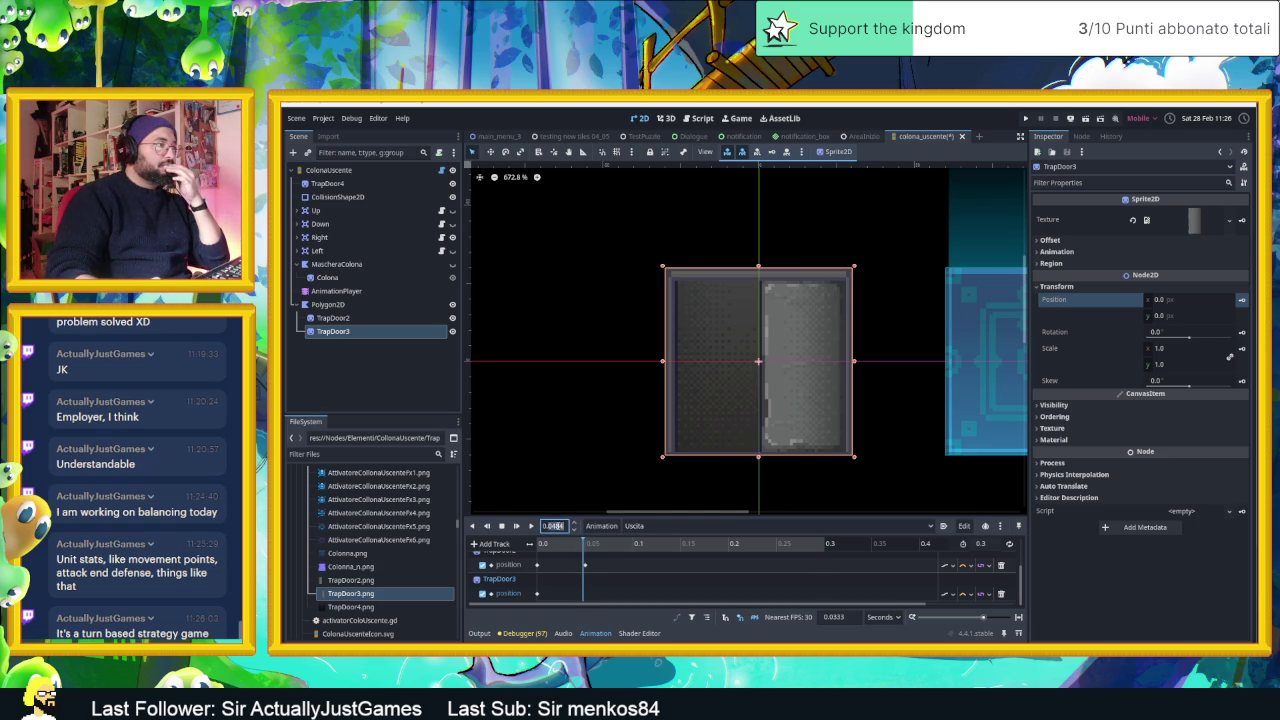
text(0.0)
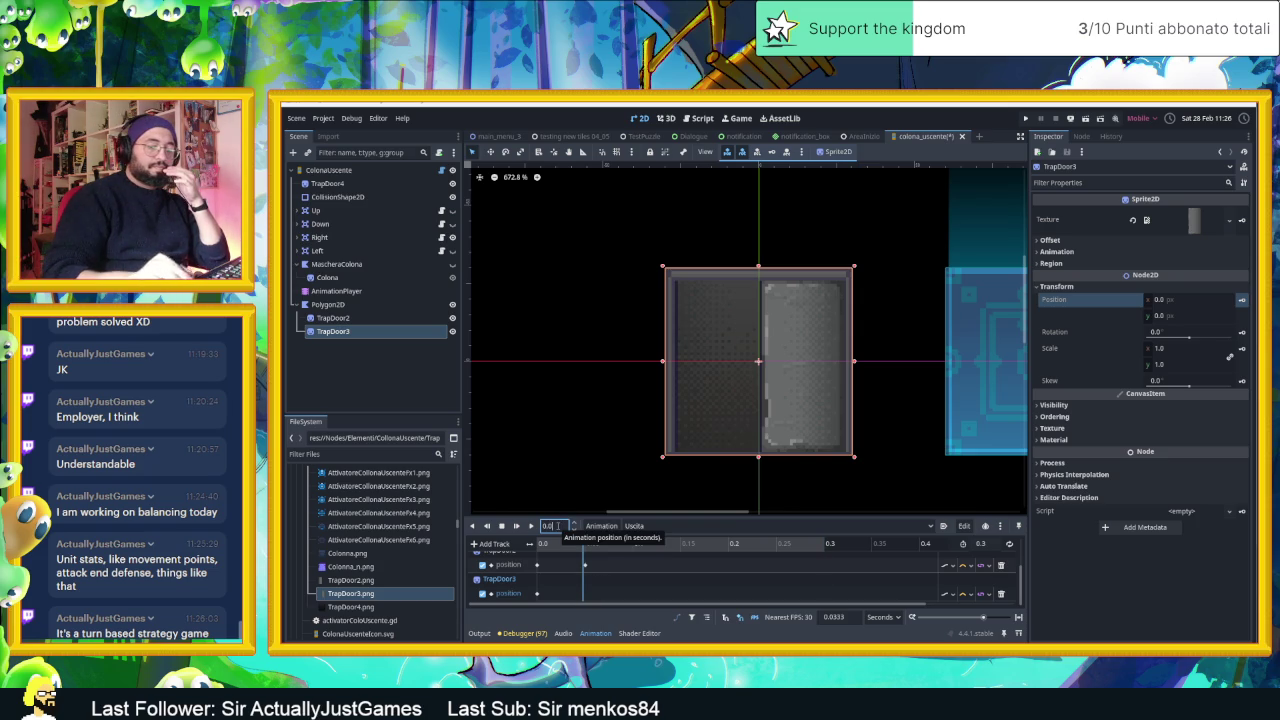
text(5)
key(Return)
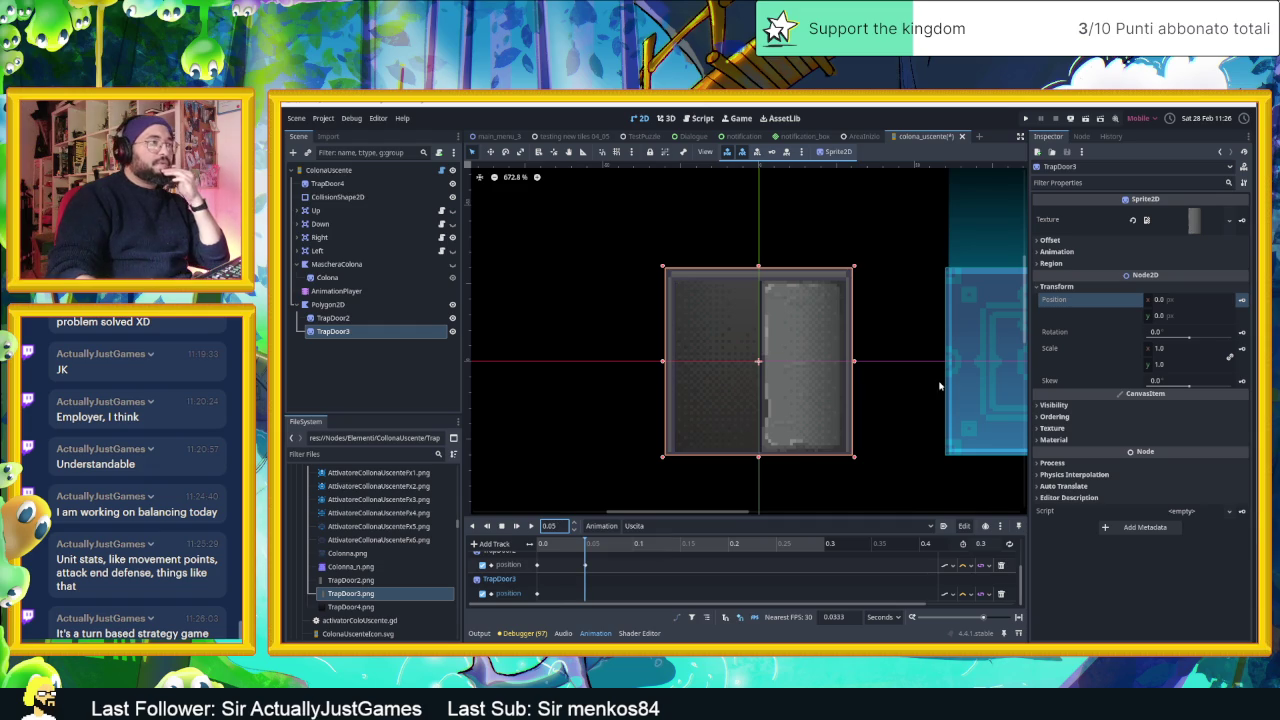
- Key TrapDoor3's position at x 27 at 0.05 s and preview the doors sliding open
click(1156, 320)
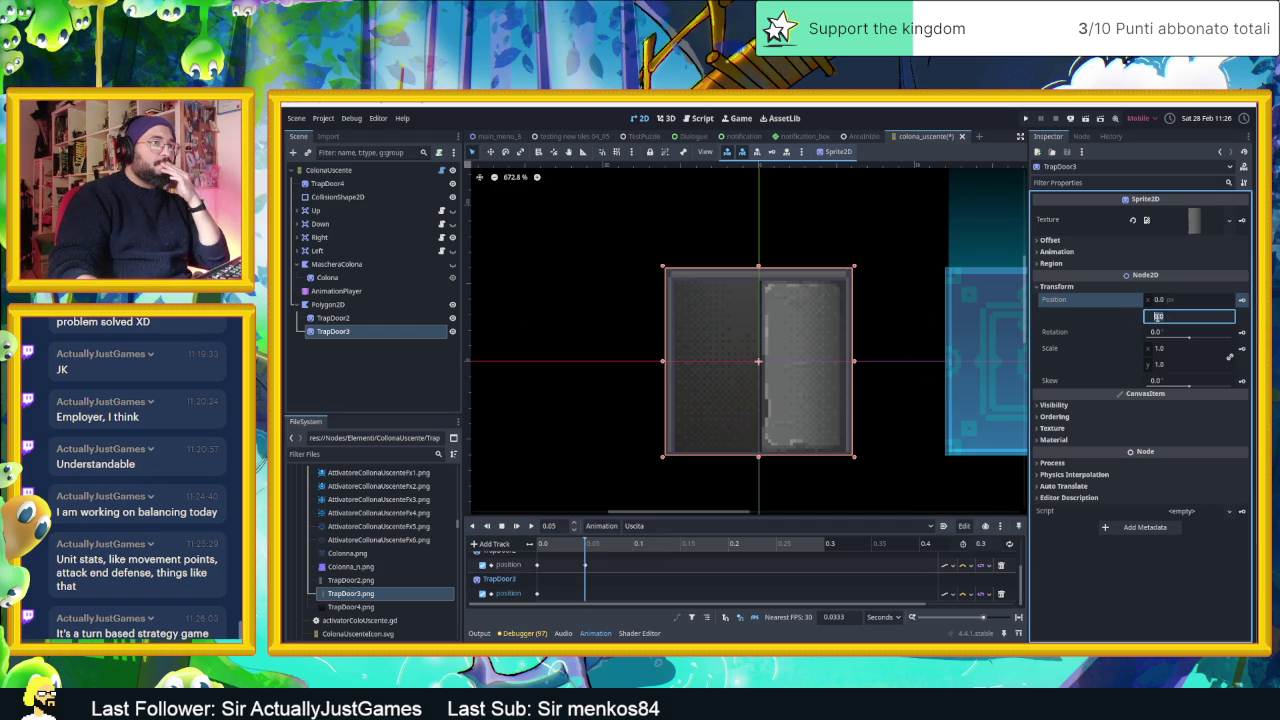
drag(1160, 299, 1270, 299)
click(1248, 301)
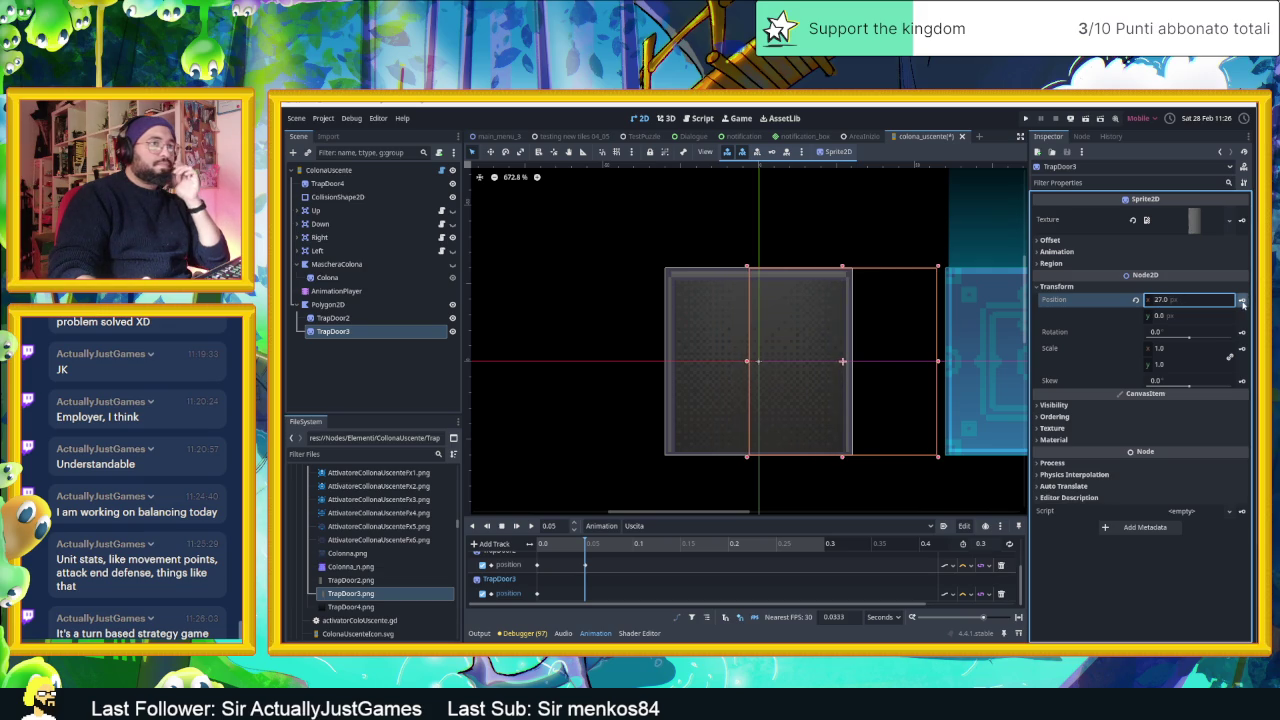
mouse_move(577, 545)
mouse_down()
mouse_move(720, 550)
mouse_move(541, 546)
mouse_up()
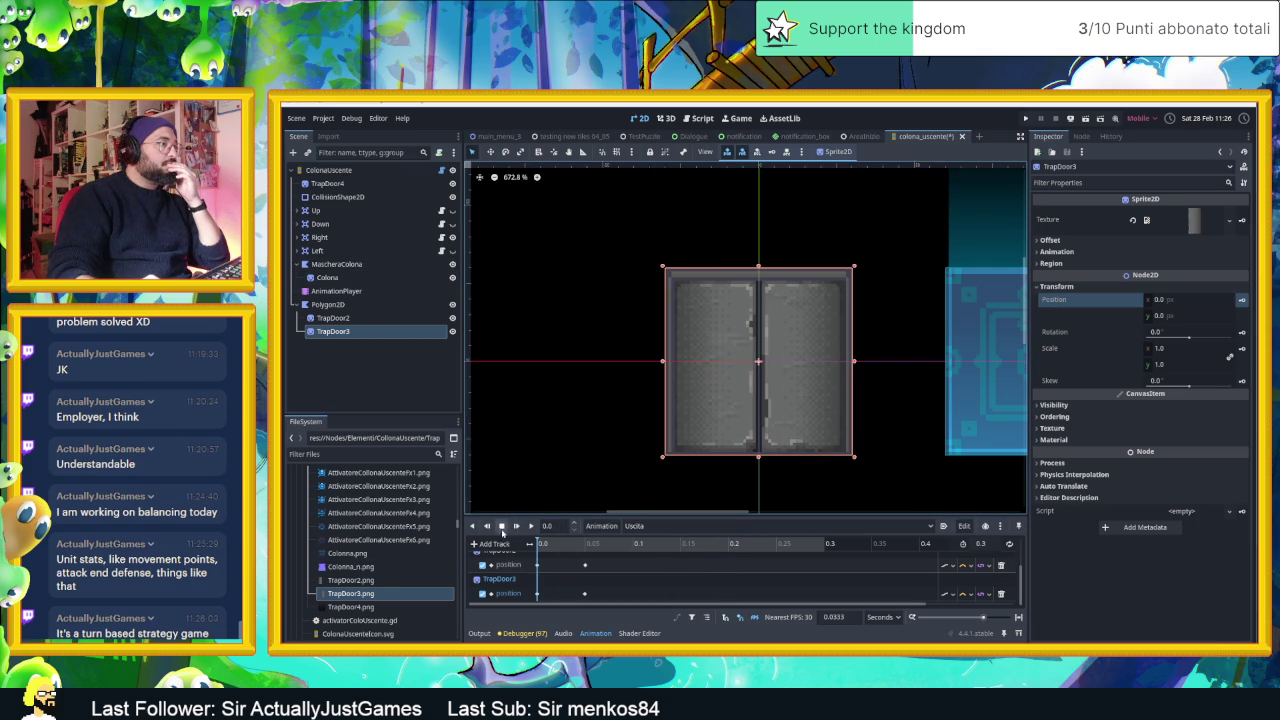
click(532, 527)
scroll(717, 281, down, 5)
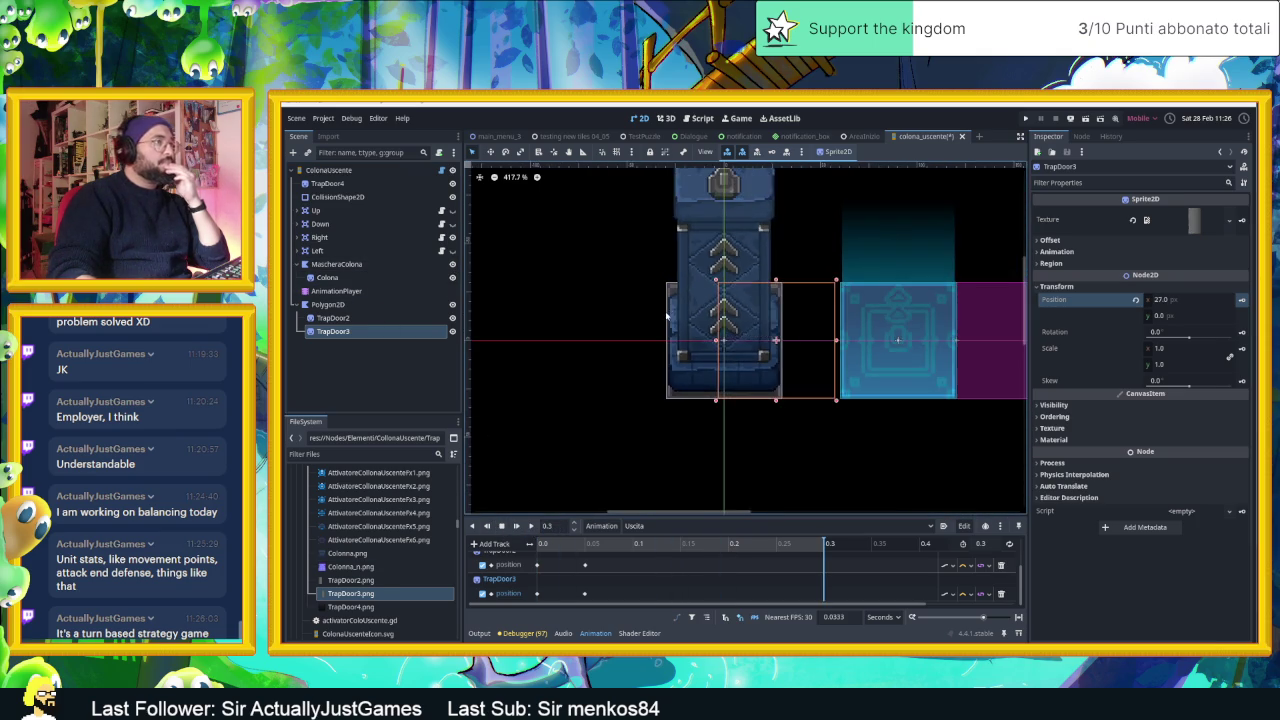
drag(717, 281, 725, 335)
click(532, 527)
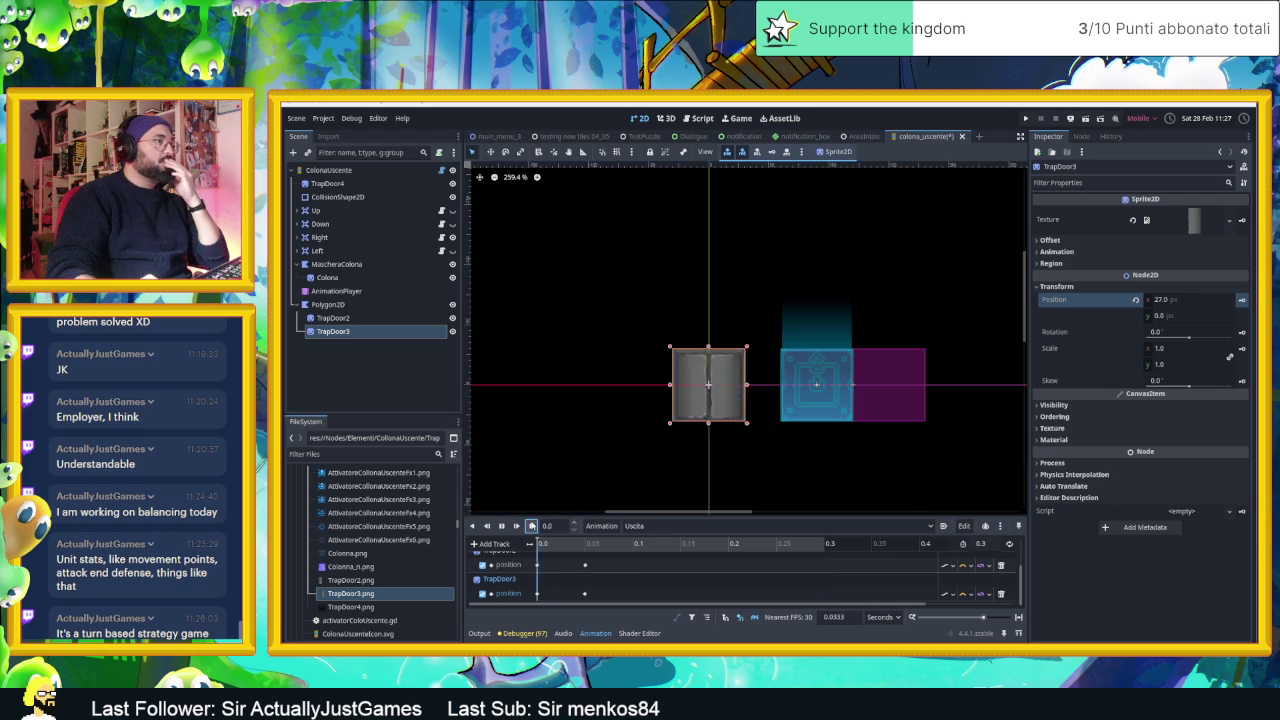
click(532, 527)
click(532, 527)
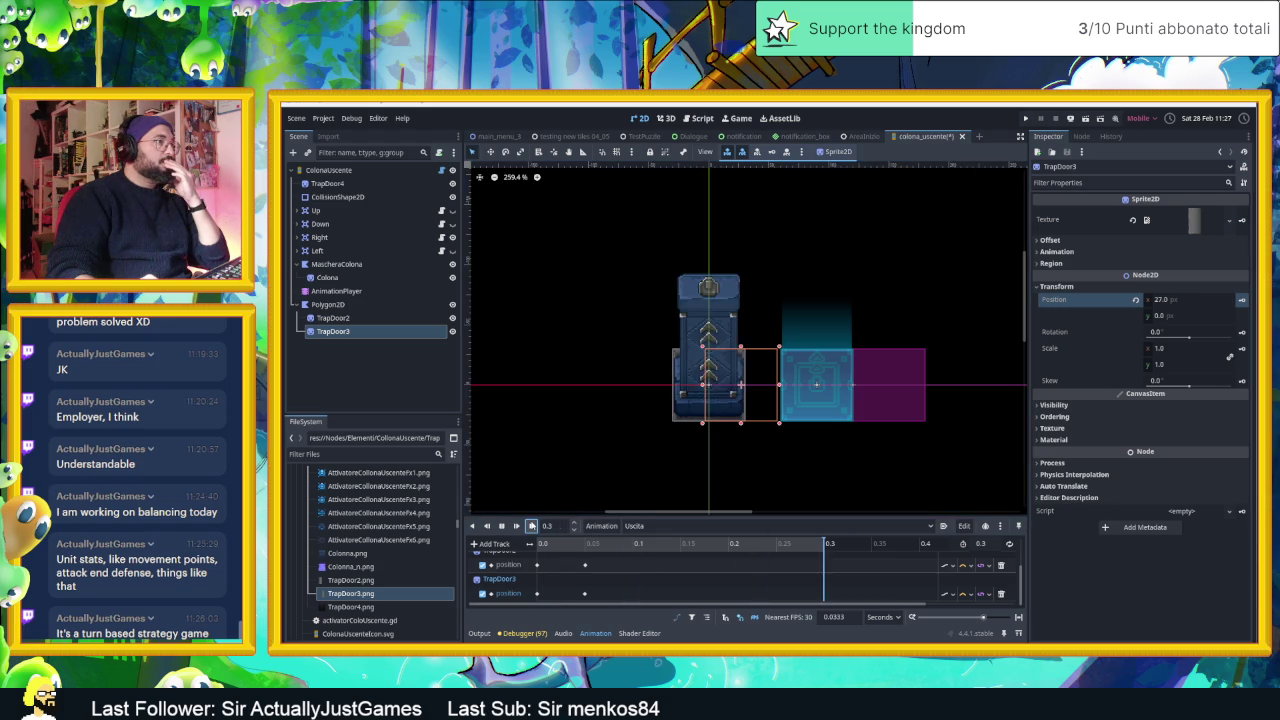
click(532, 527)
click(532, 527)
click(532, 527)
click(532, 527)
click(532, 527)
click(532, 527)
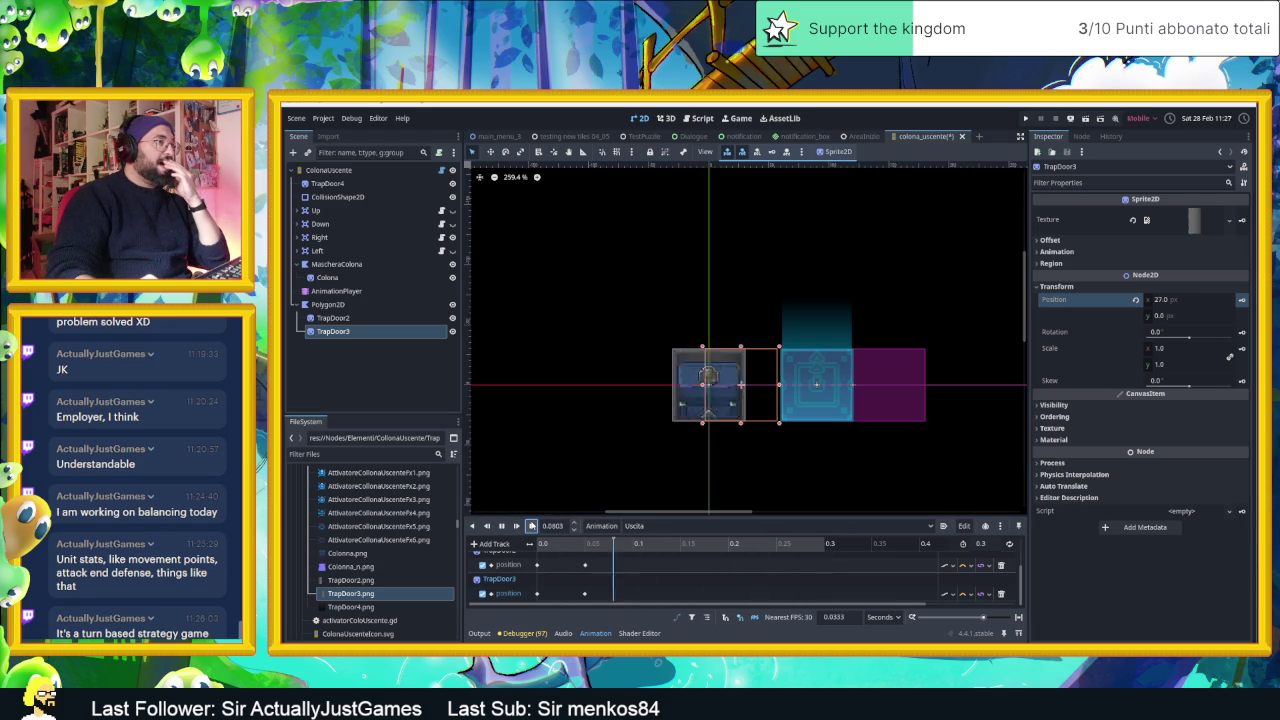
click(532, 527)
click(532, 527)
click(532, 527)
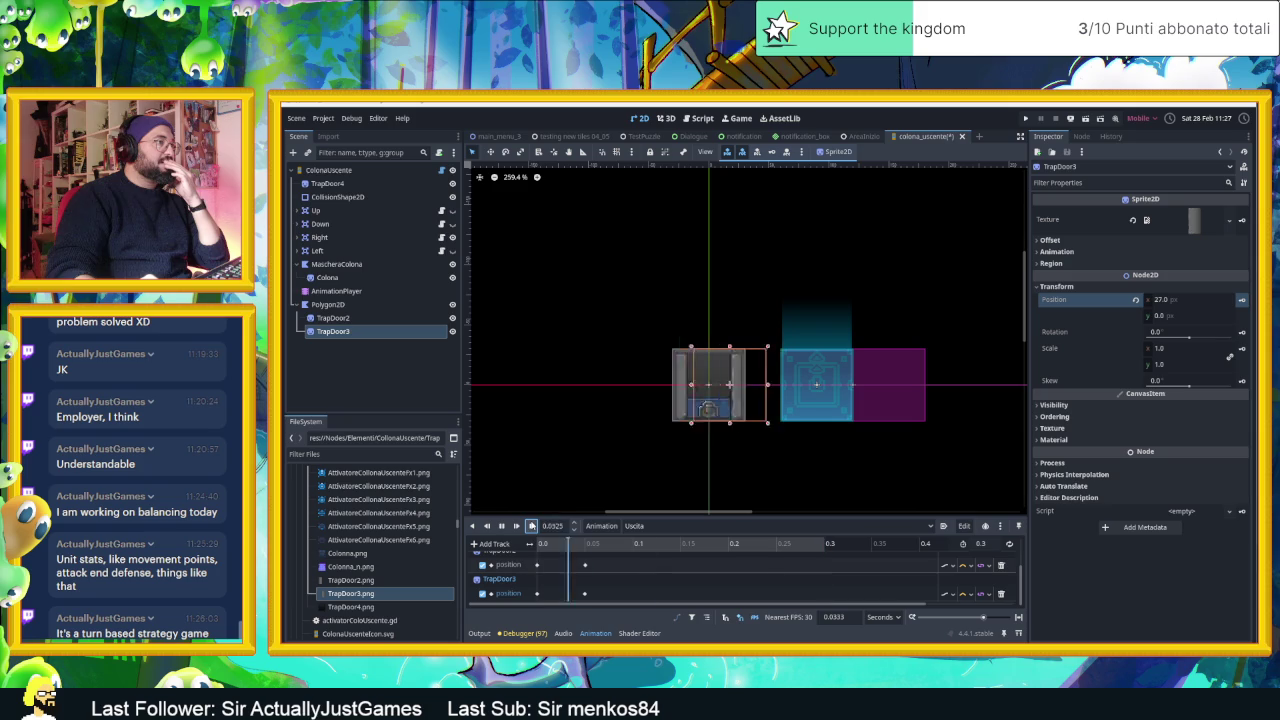
click(532, 527)
click(532, 527)
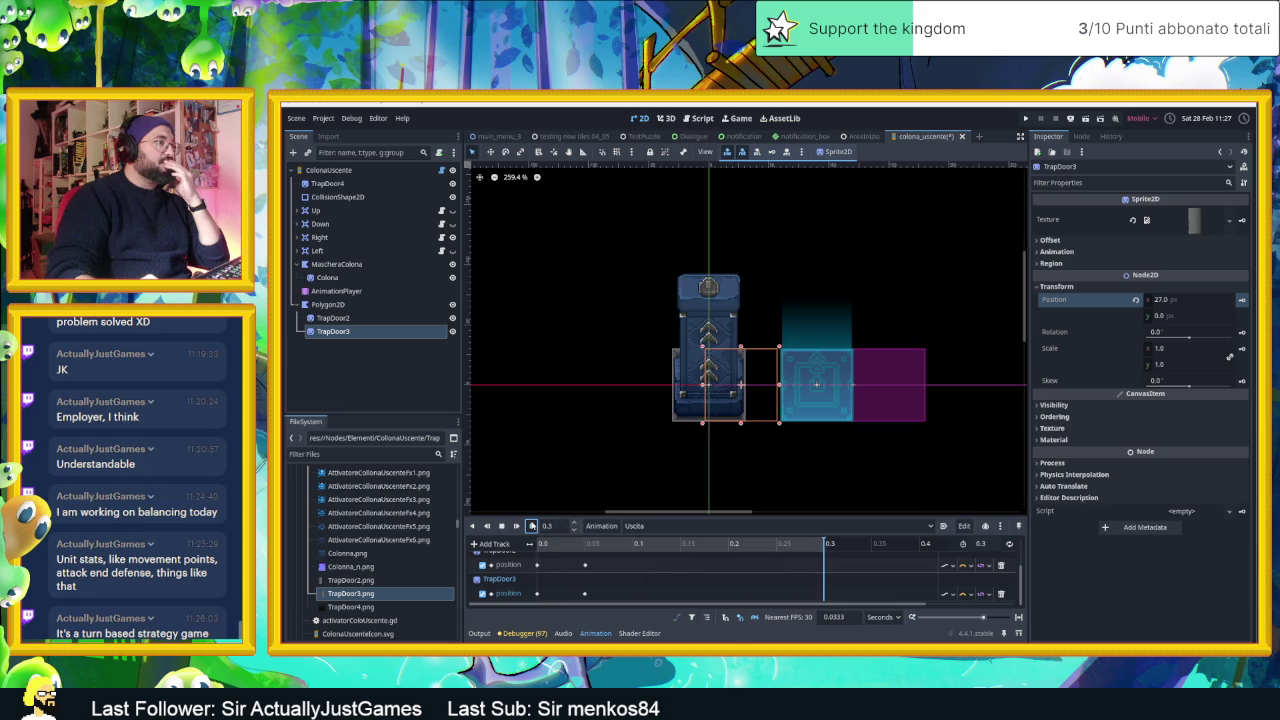
click(532, 527)
click(532, 527)
click(532, 527)
click(532, 527)
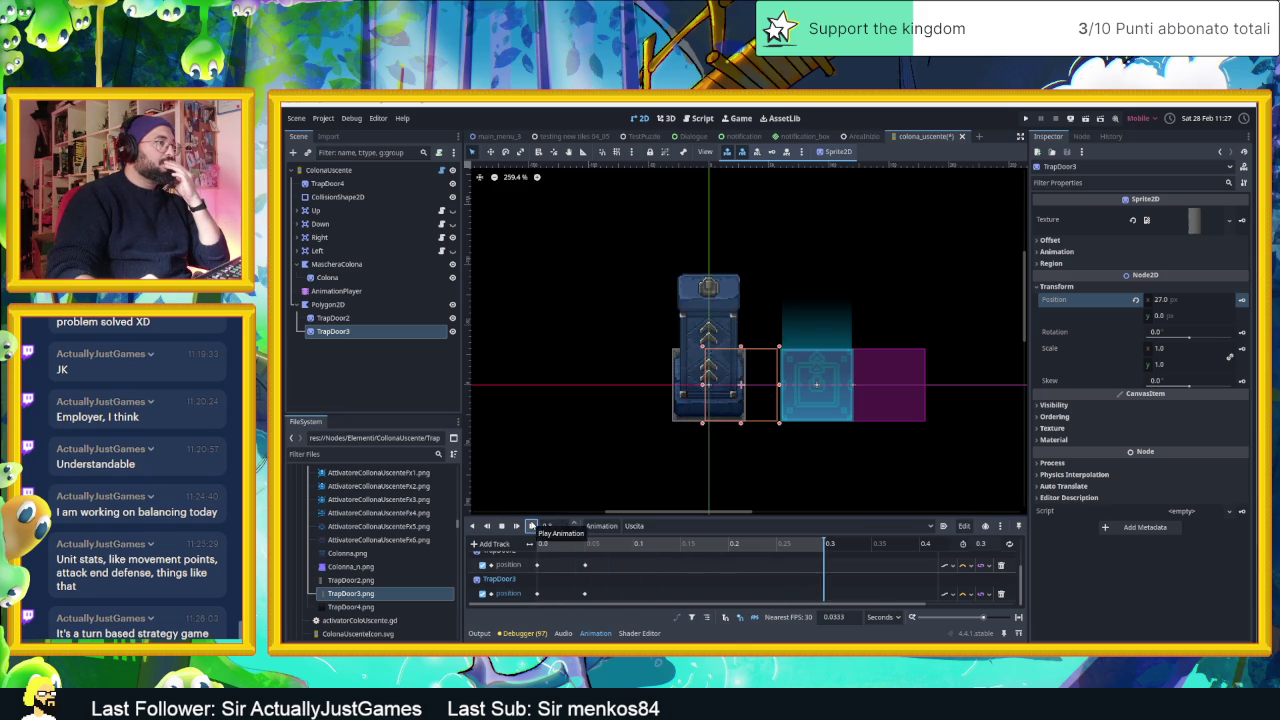
click(532, 527)
click(532, 527)
click(532, 527)
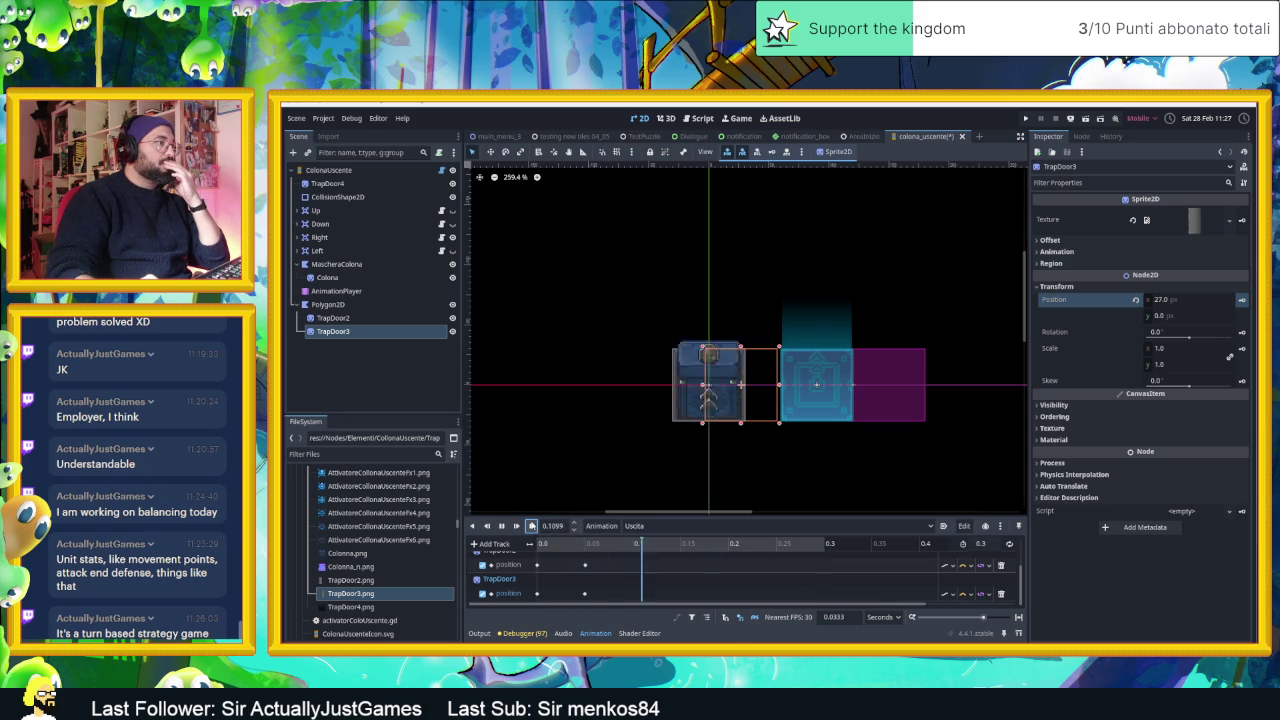
- Switch to the Entrata animation and hide the MascheraColona column mask
click(629, 527)
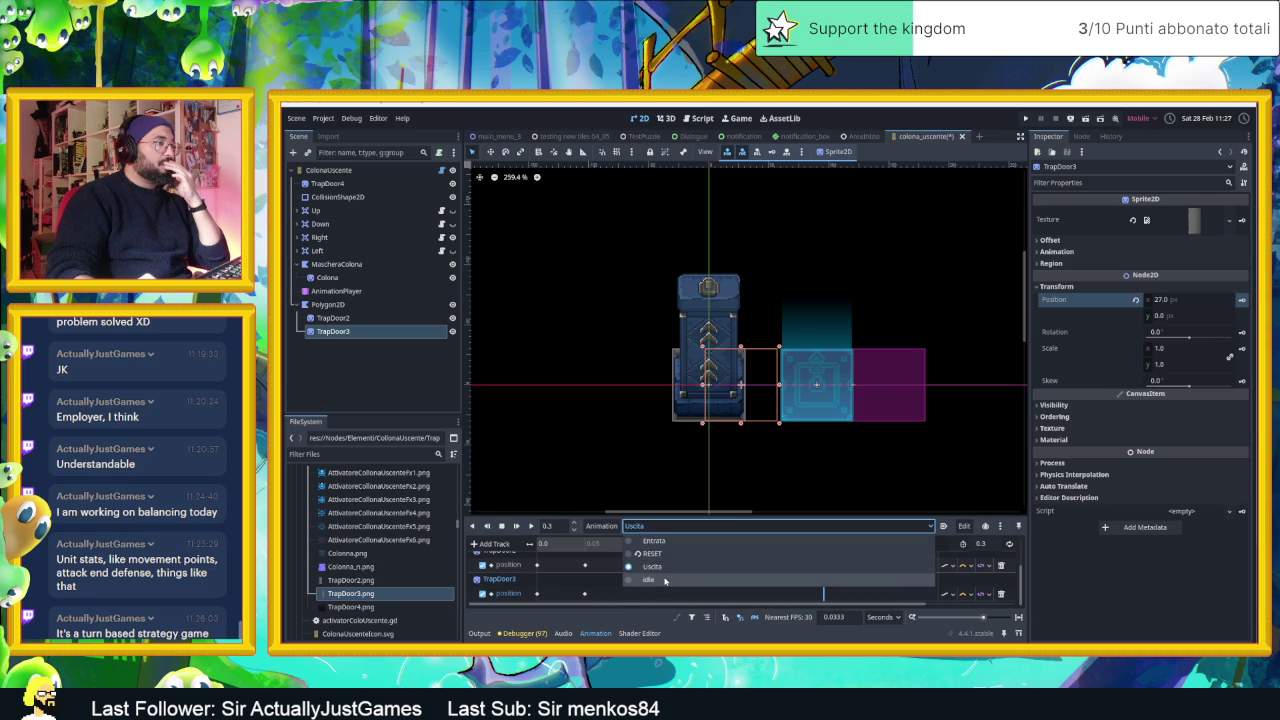
click(656, 541)
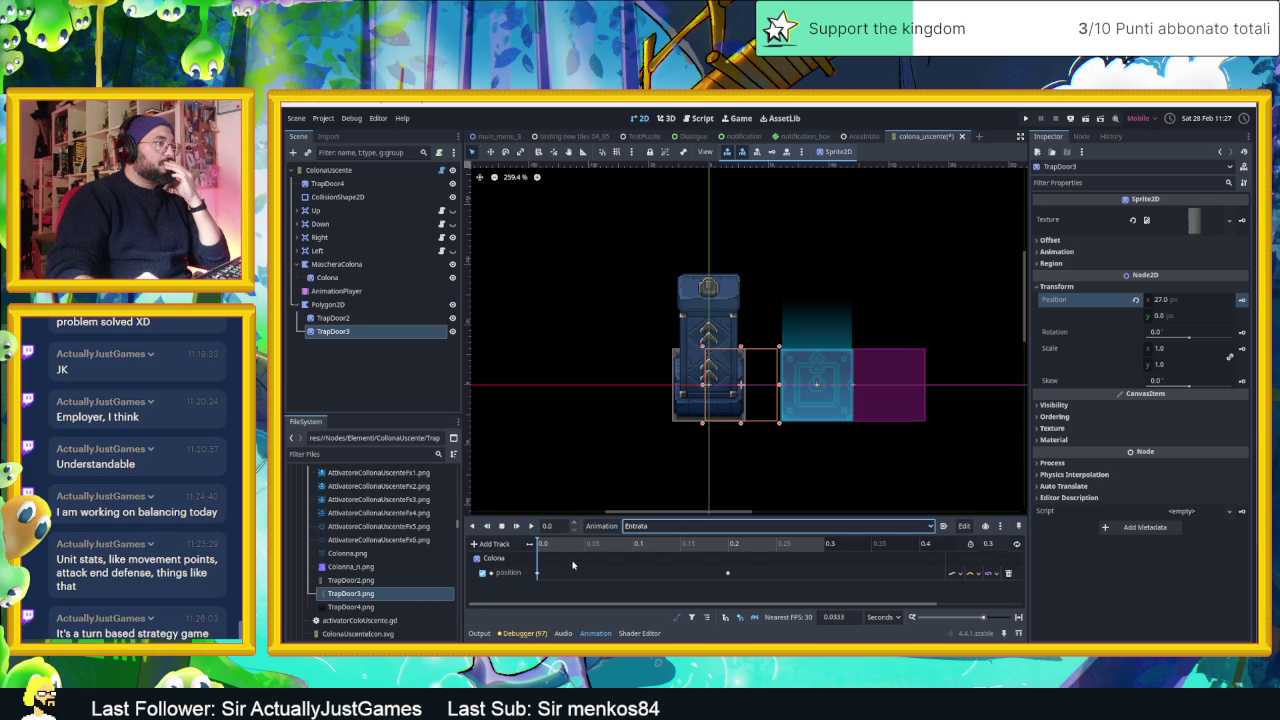
click(333, 317)
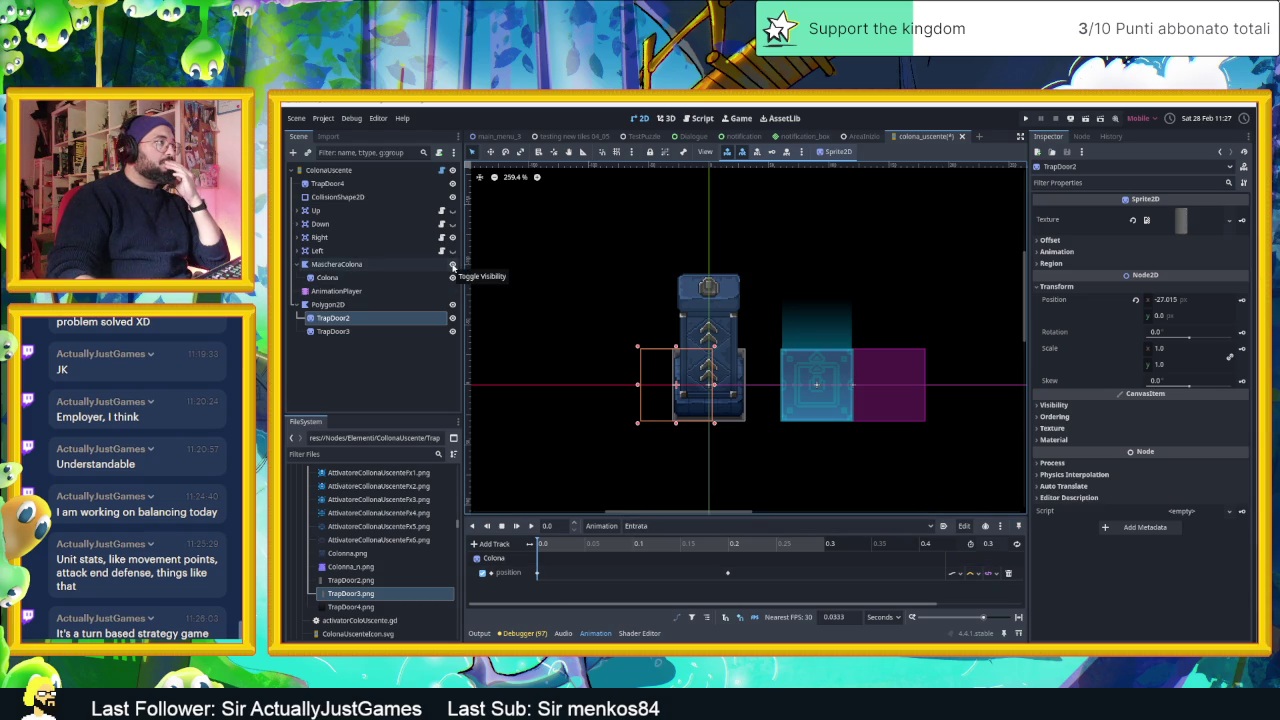
click(452, 265)
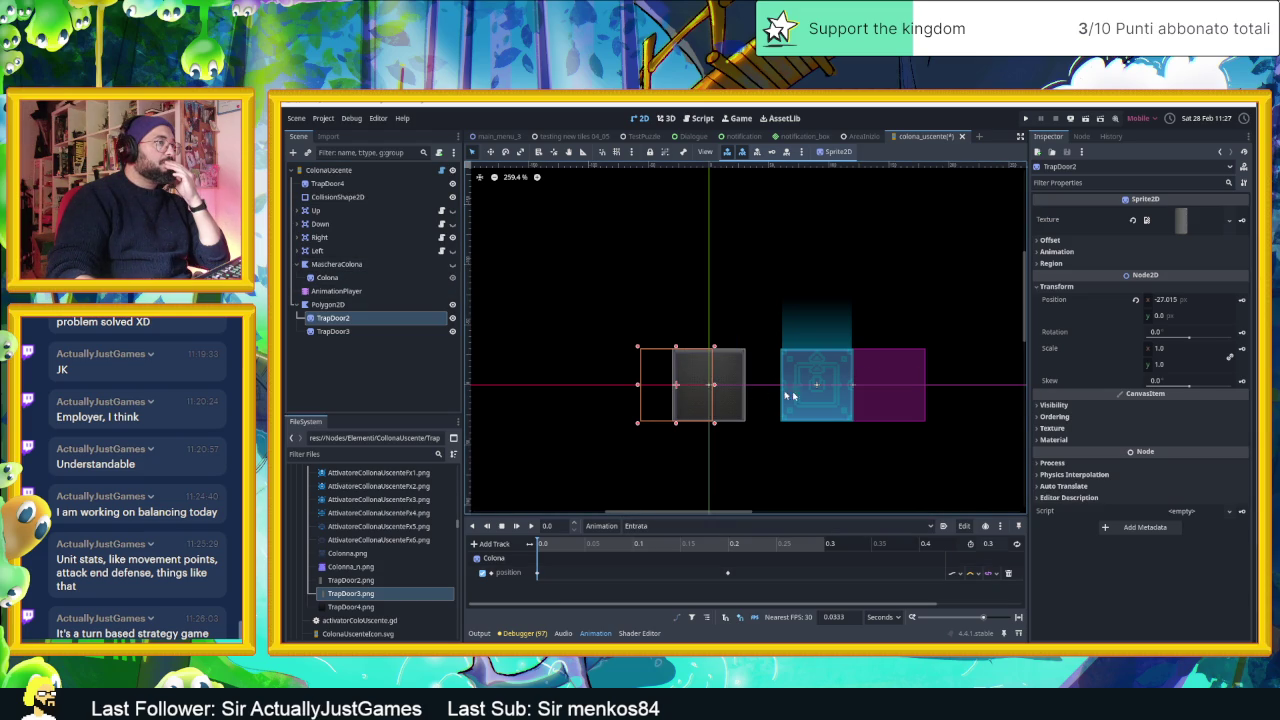
- Create 0 s position tracks for TrapDoor2 and TrapDoor3 in Entrata
click(1242, 302)
click(1040, 455)
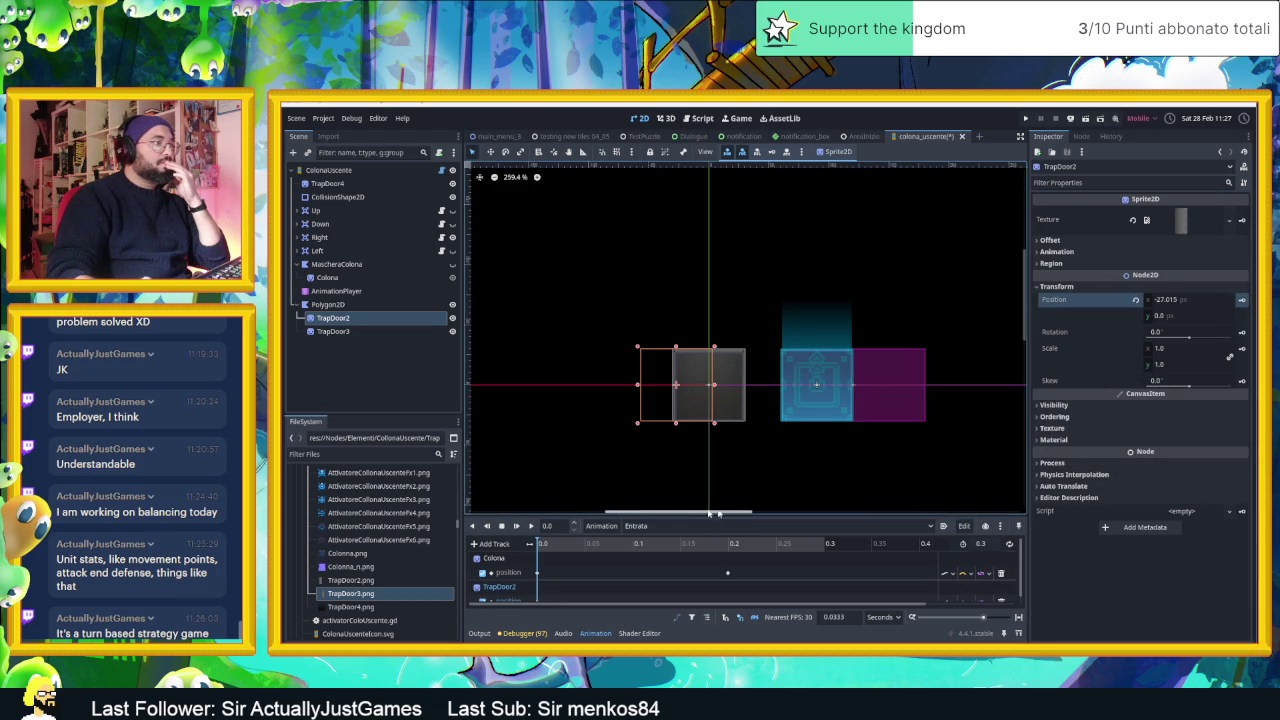
click(338, 331)
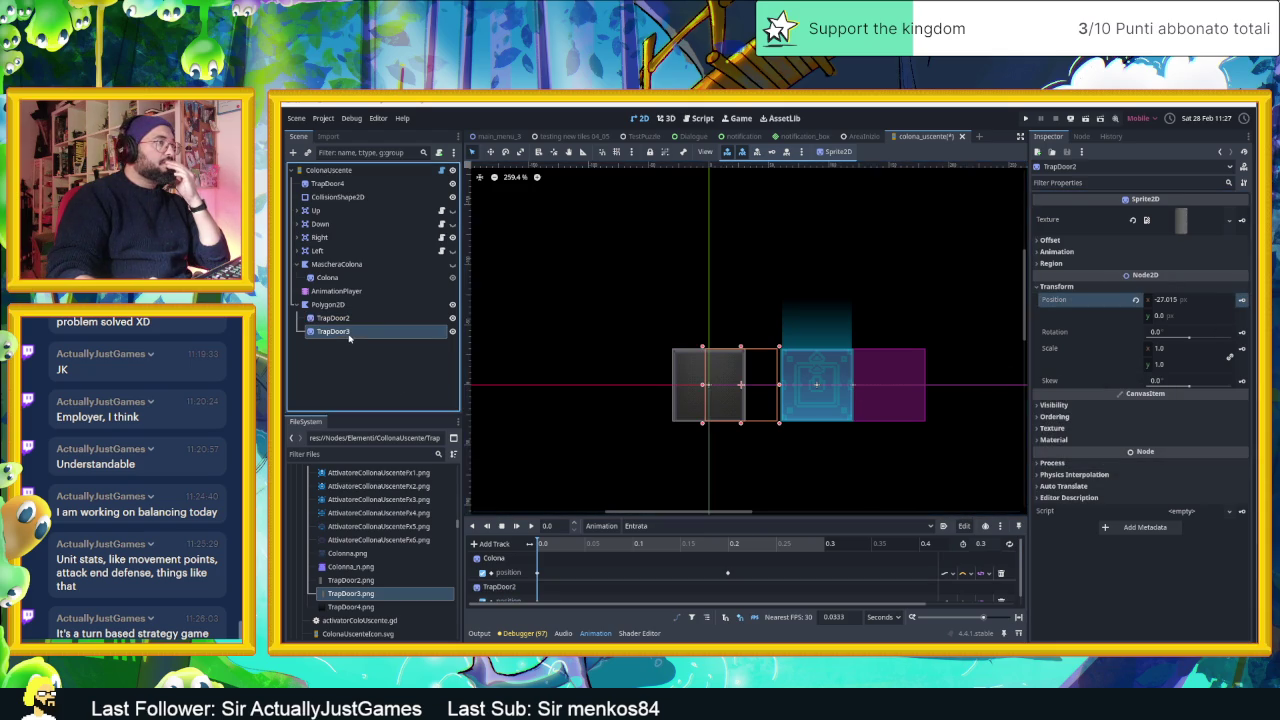
click(1242, 302)
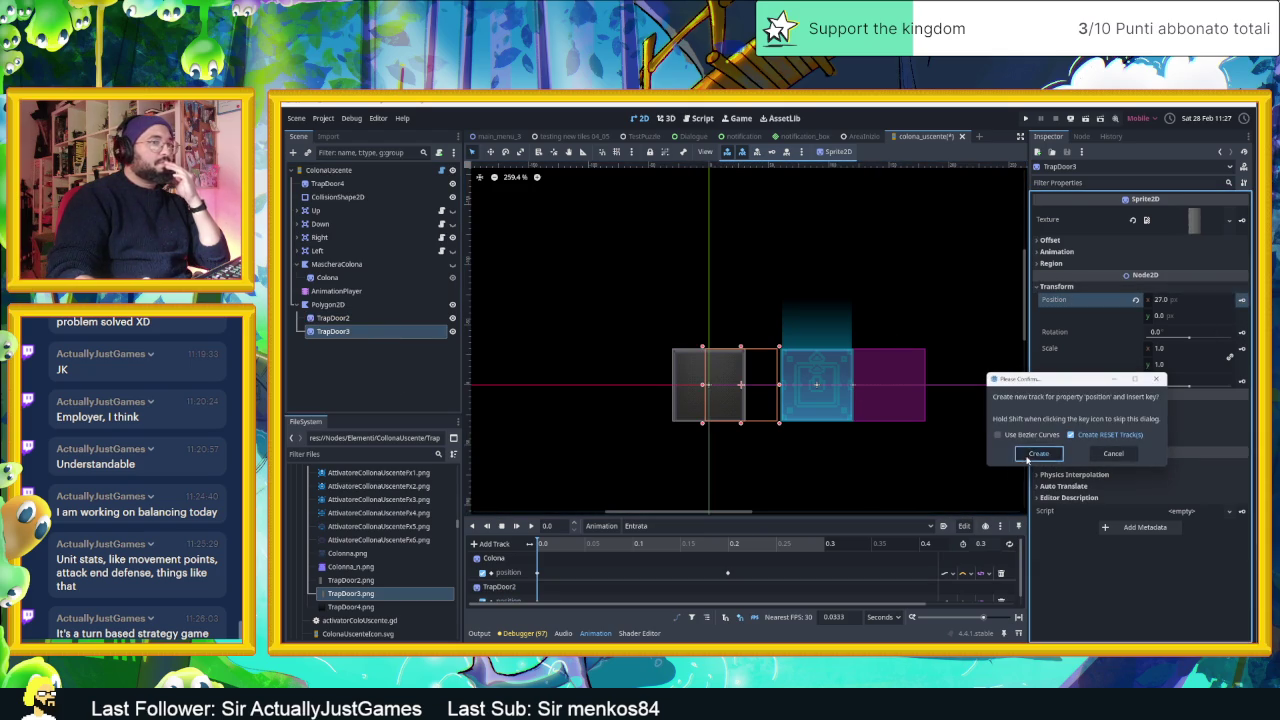
click(1040, 456)
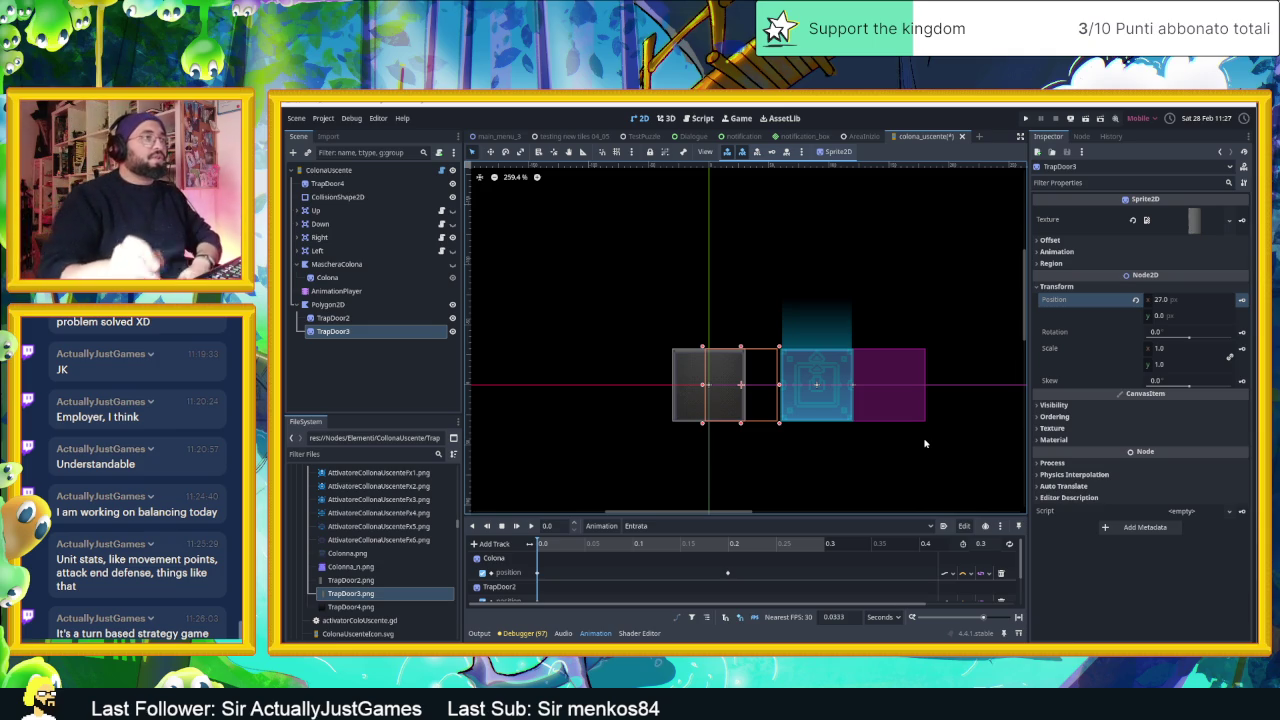
- Centre the canvas on the trapdoor and enter 2.7 in the animation time field
scroll(730, 385, up, 5)
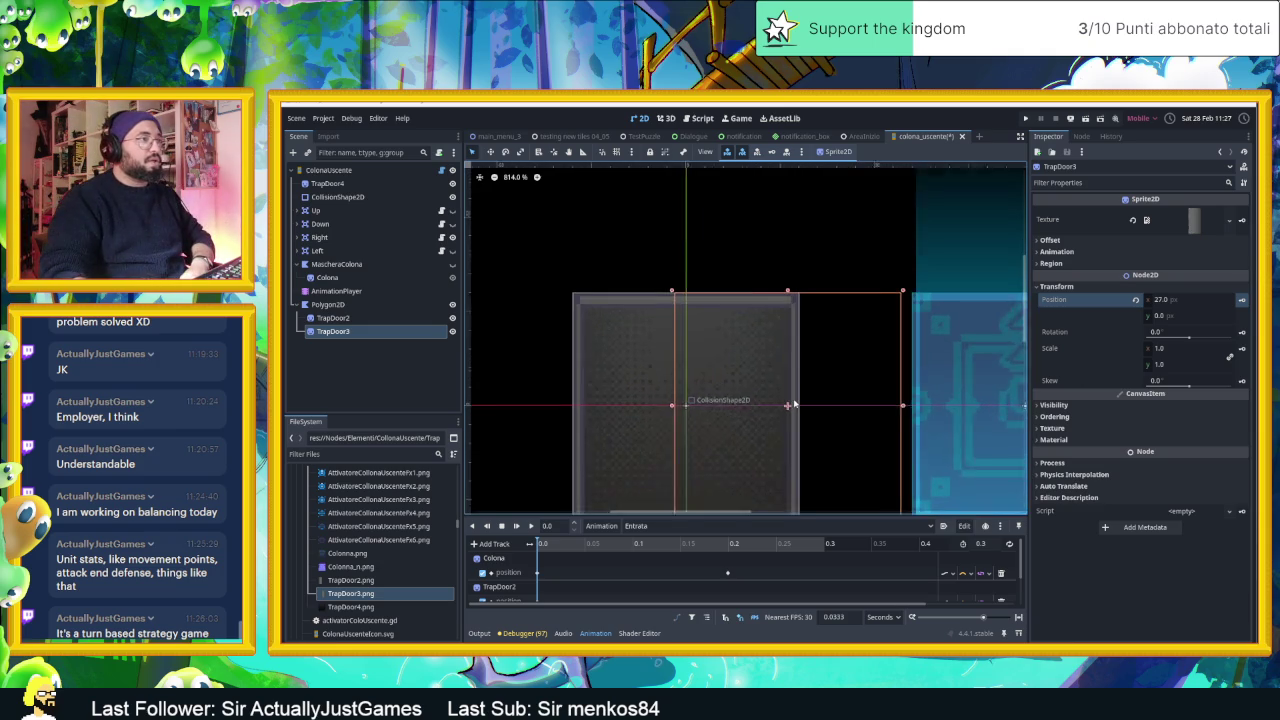
mouse_move(793, 405)
mouse_down()
mouse_move(789, 274)
mouse_move(771, 366)
mouse_up()
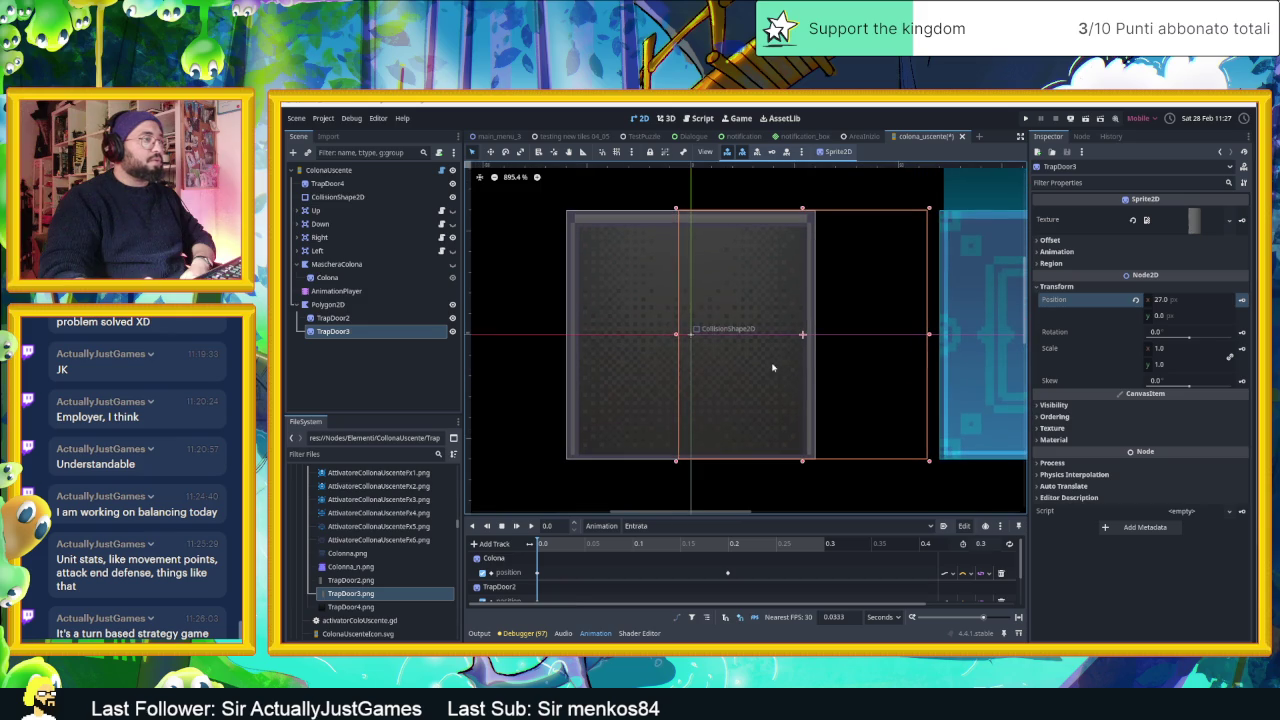
scroll(715, 565, down, 3)
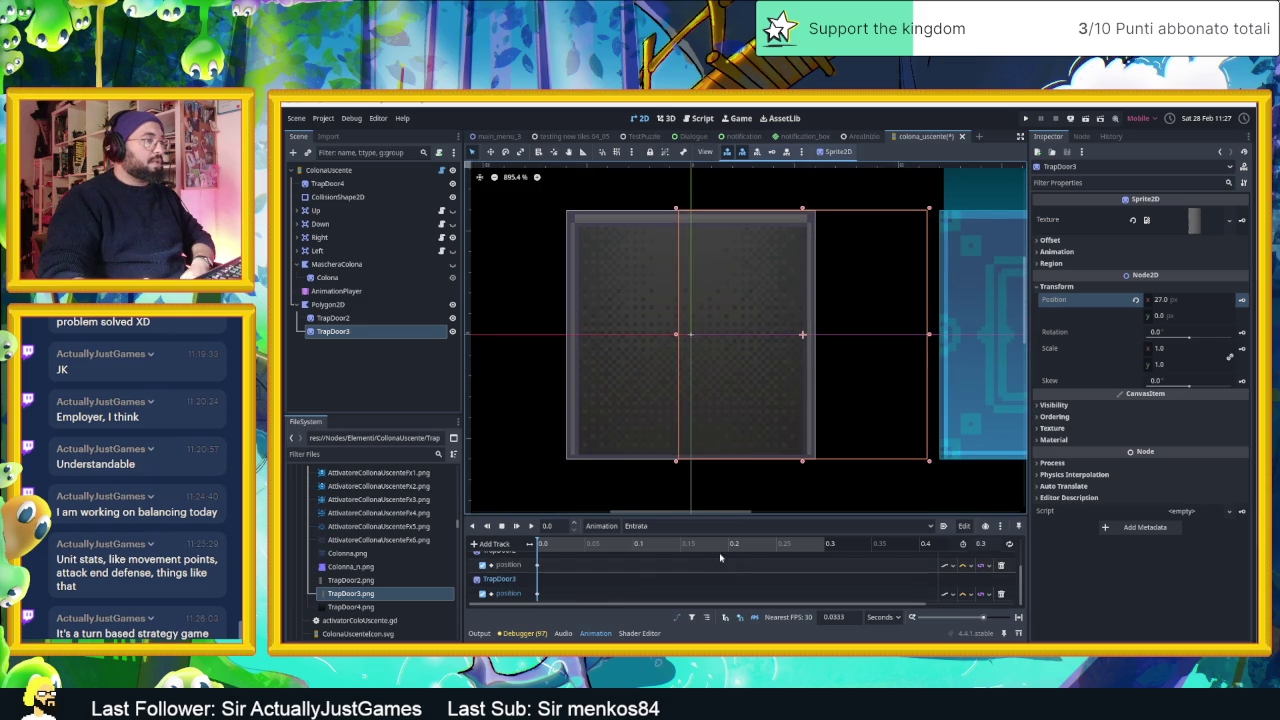
scroll(643, 563, up, 2)
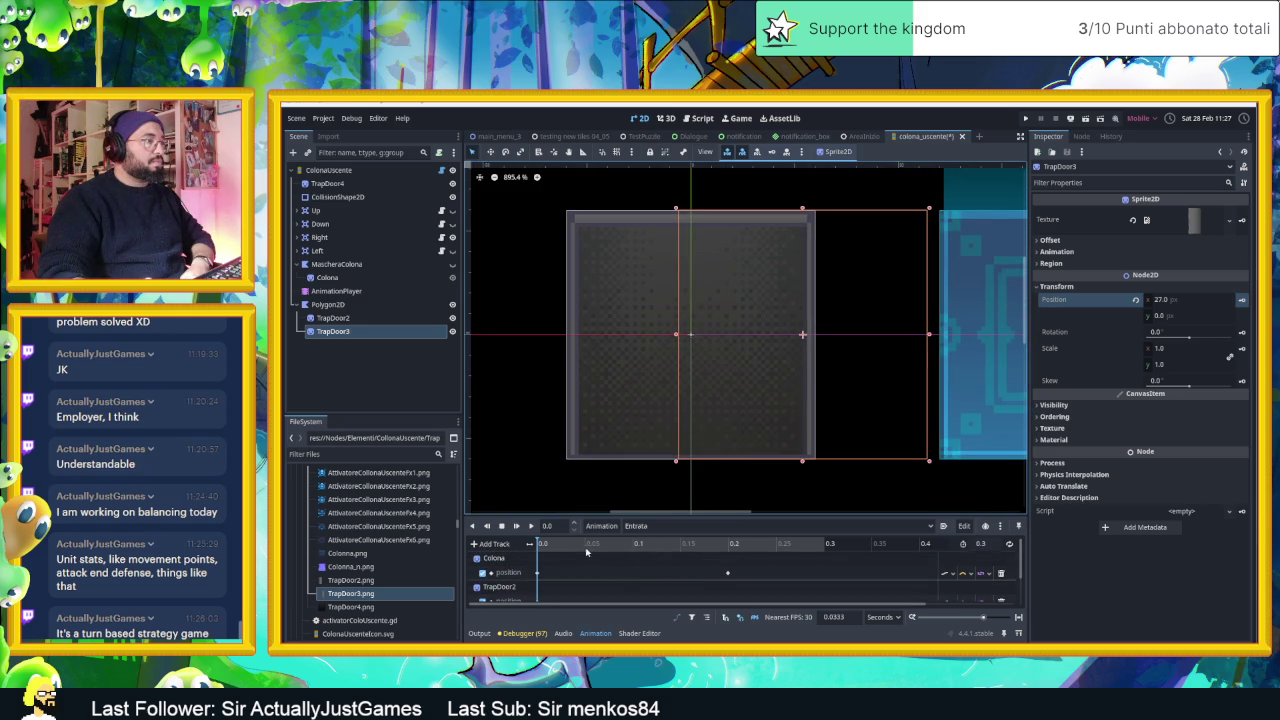
scroll(659, 558, up, 2)
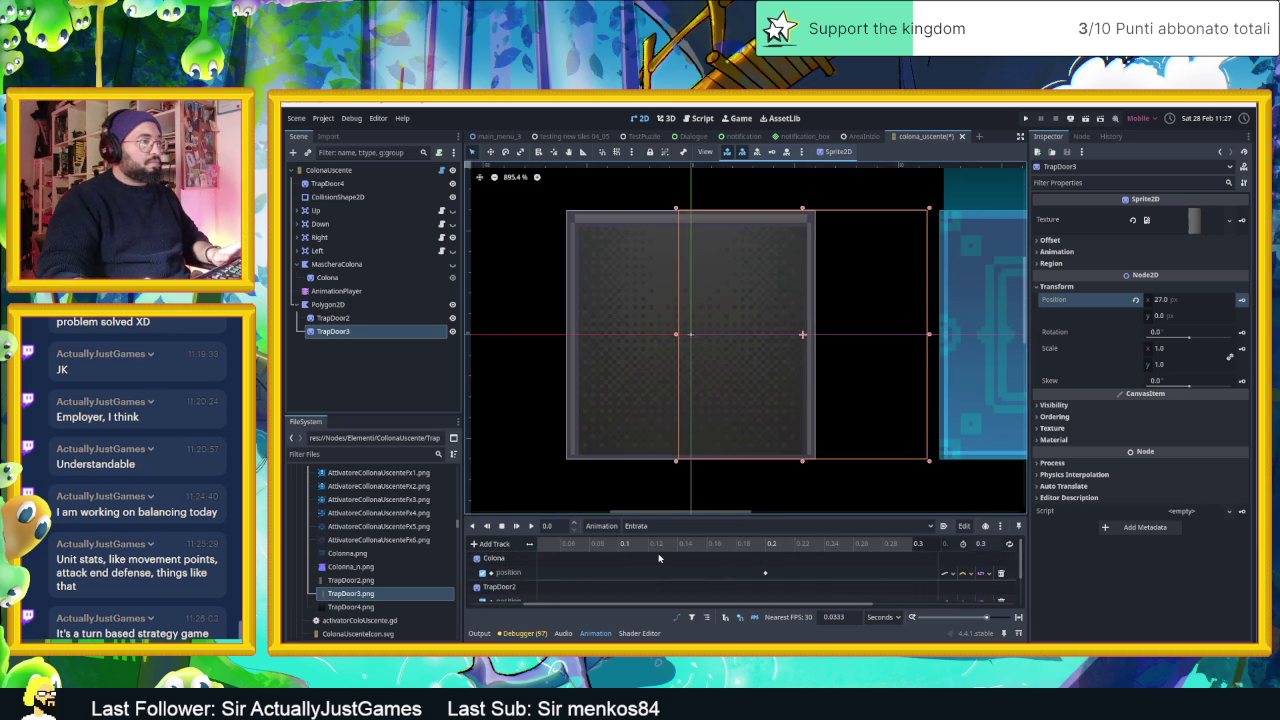
scroll(659, 558, up, 2)
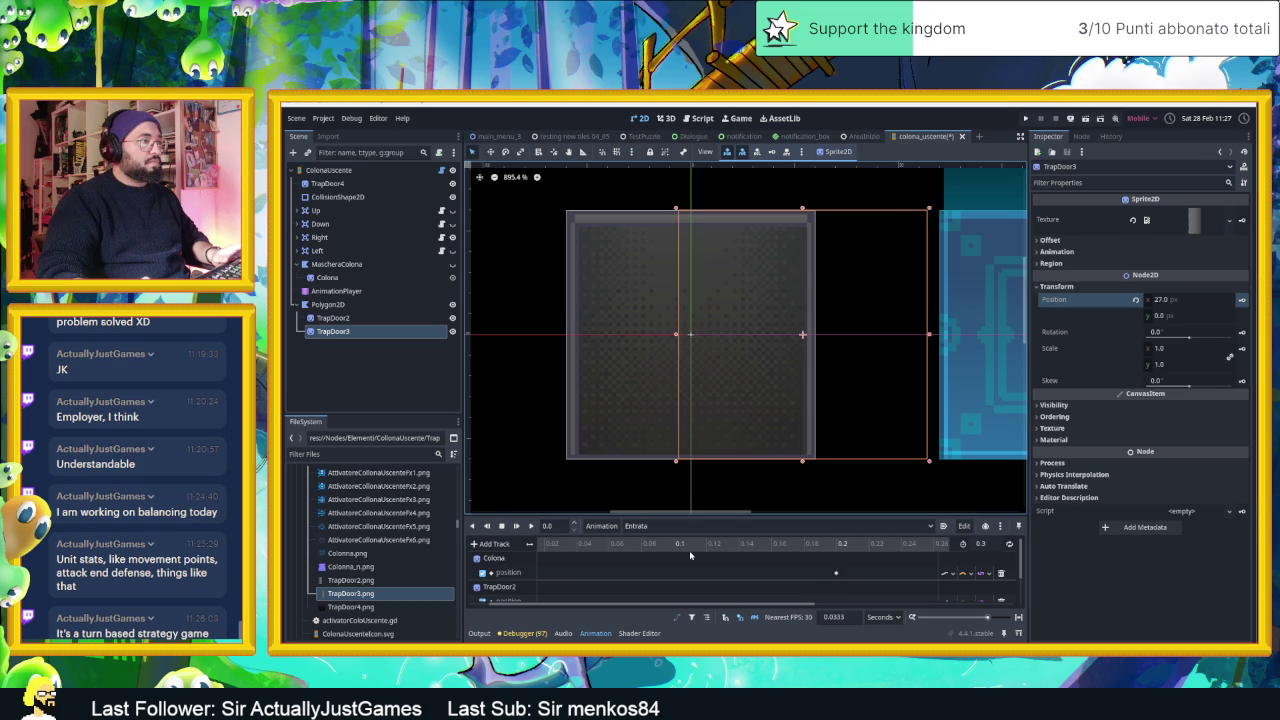
scroll(689, 550, up, 1)
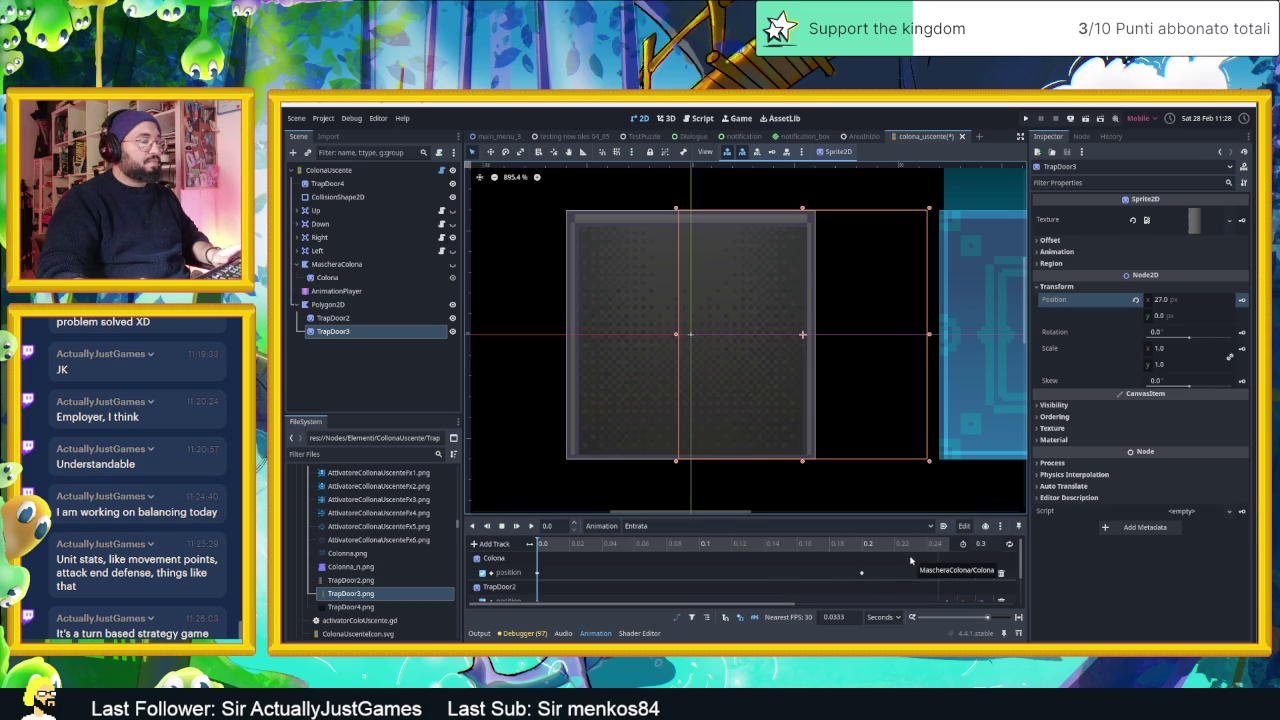
click(558, 525)
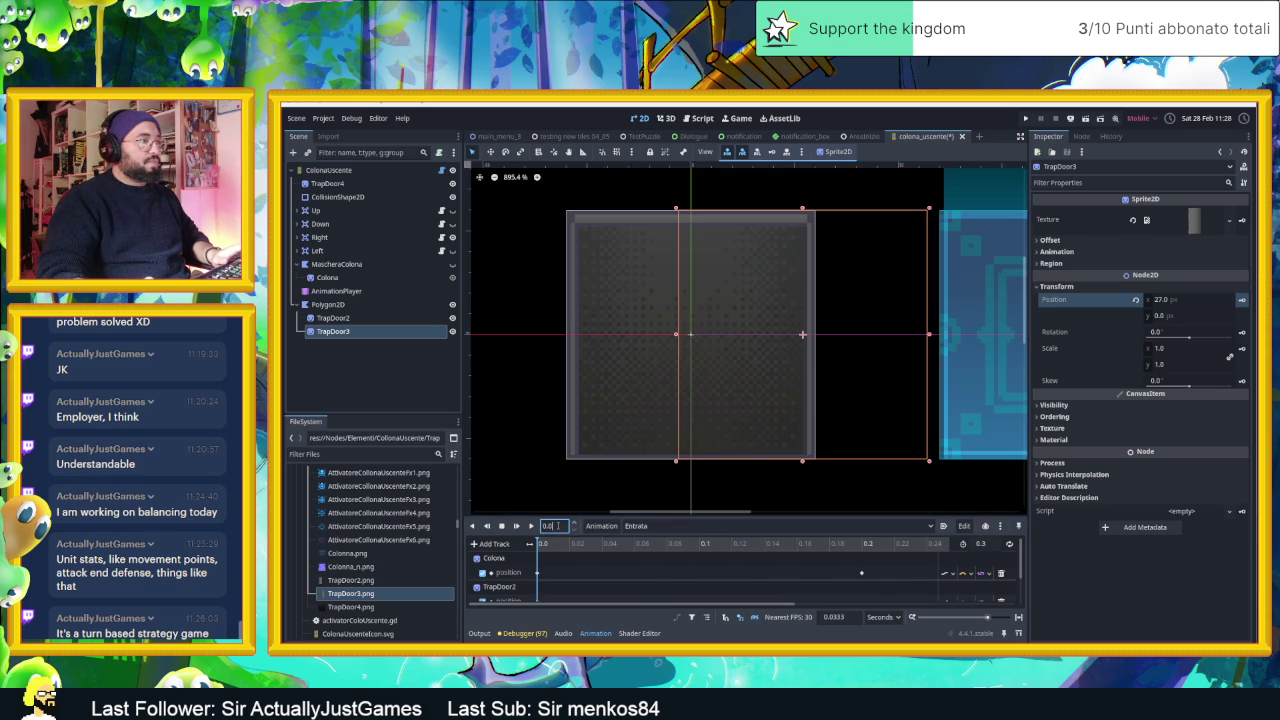
text(2.7)
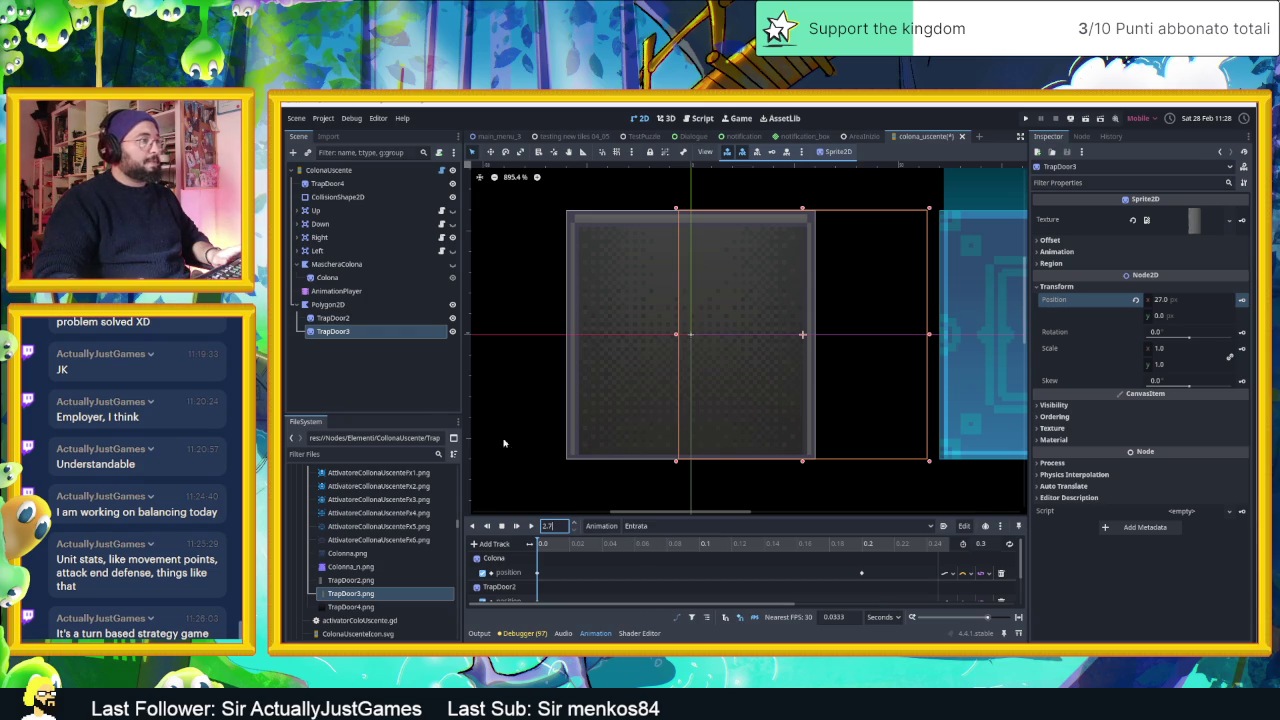
- Check an early frame of Uscita, then return to Entrata and scrub through it
click(658, 525)
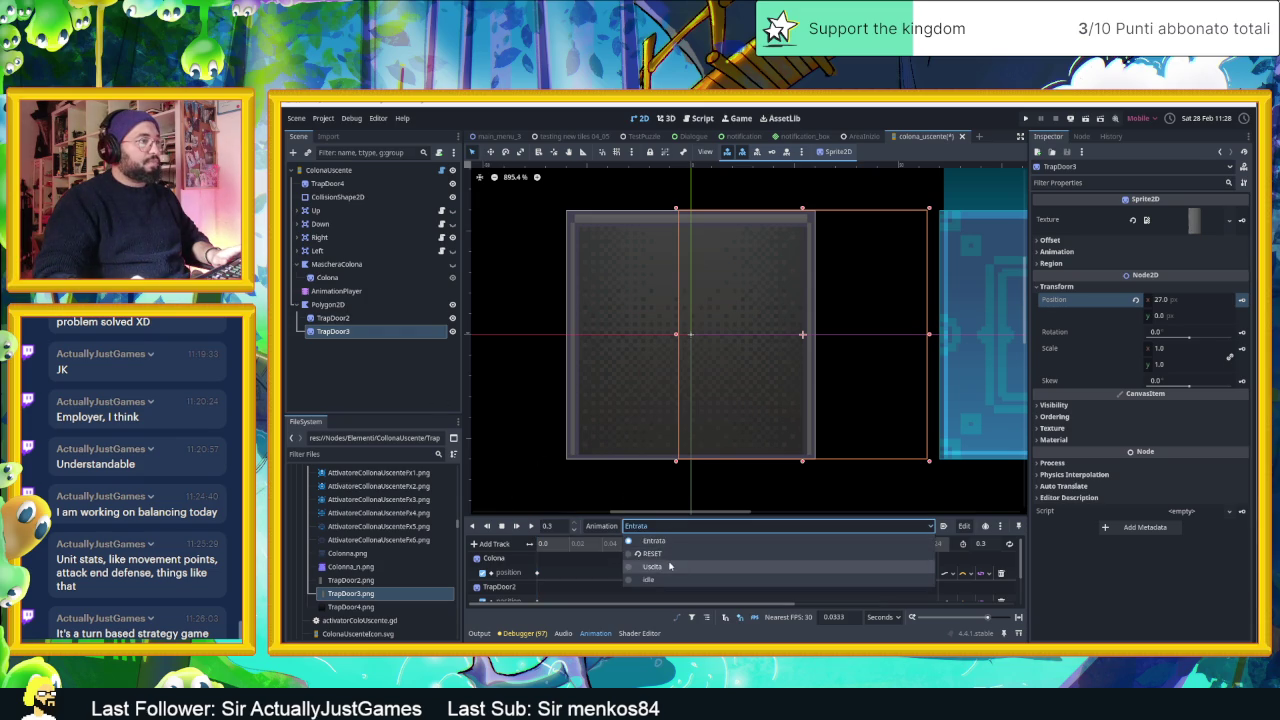
click(669, 566)
scroll(668, 563, down, 2)
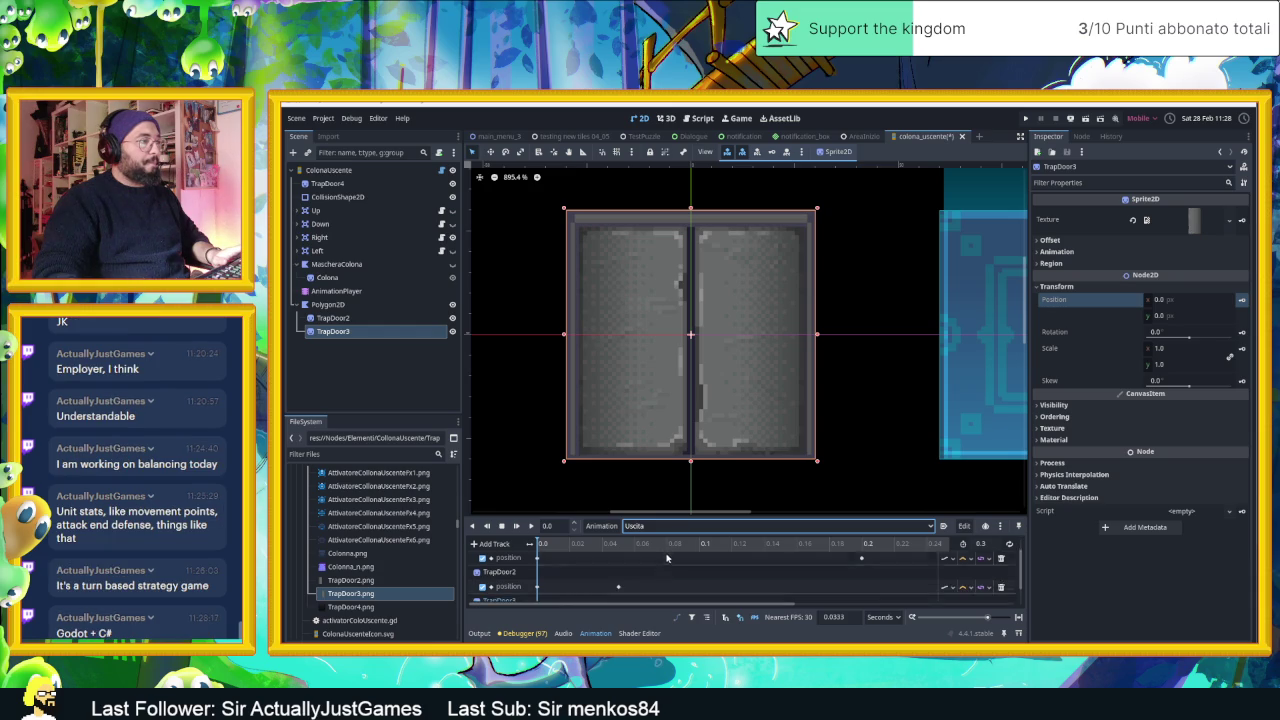
click(616, 544)
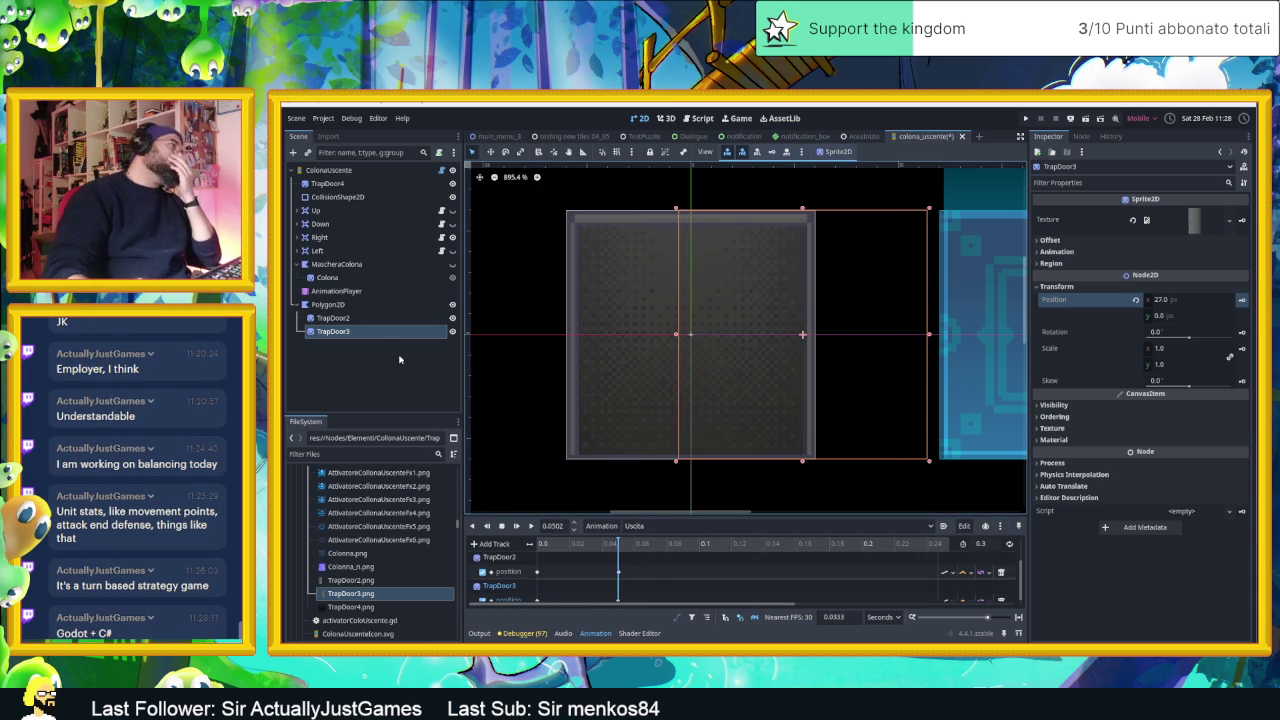
click(336, 291)
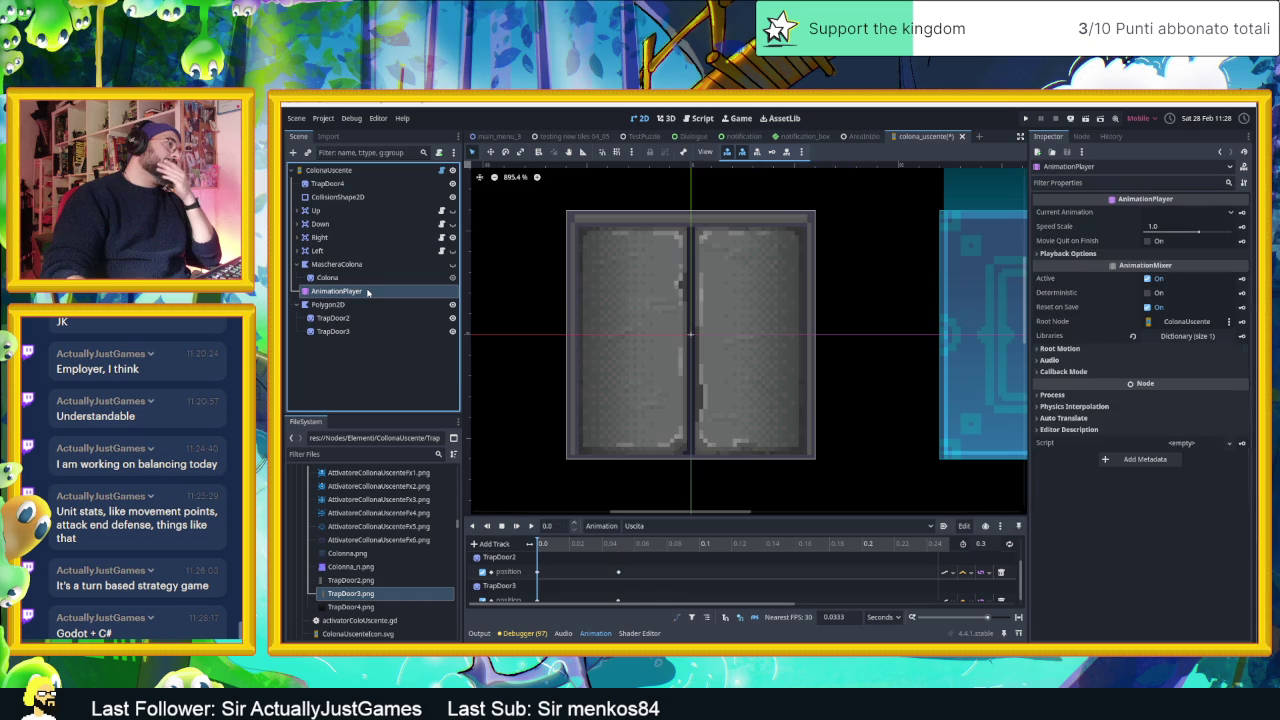
click(670, 526)
click(659, 541)
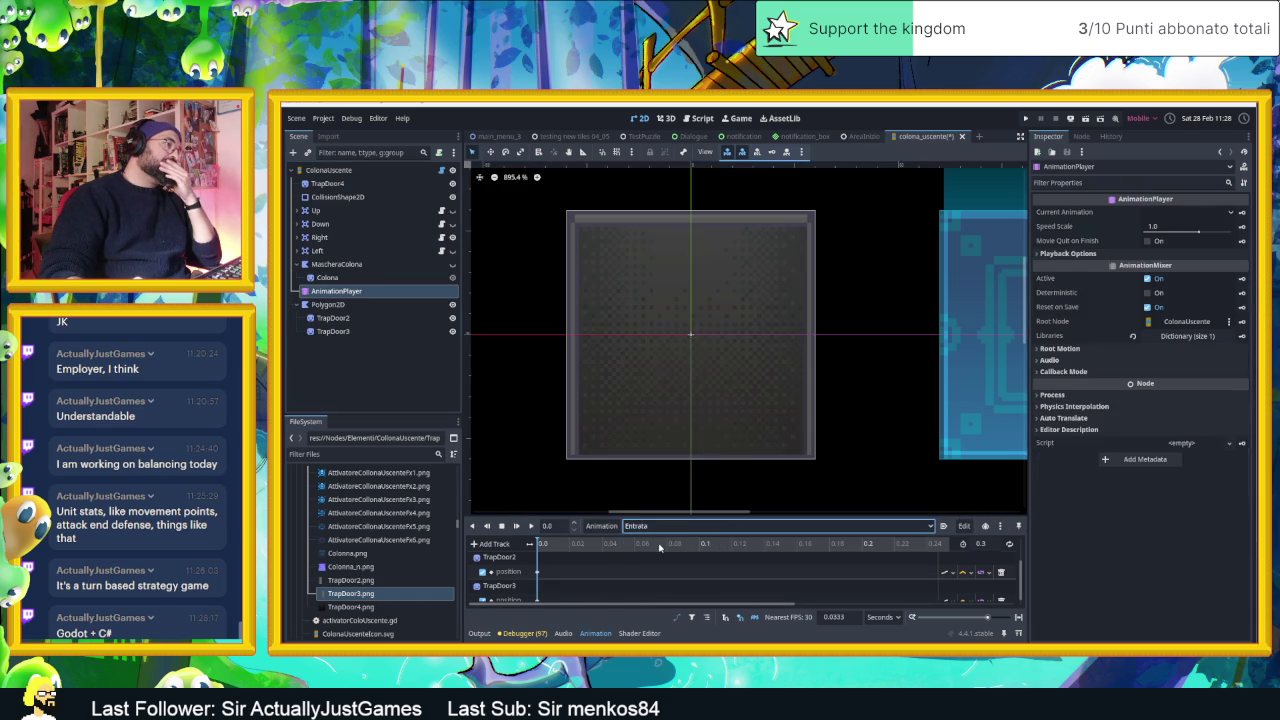
scroll(808, 557, down, 1)
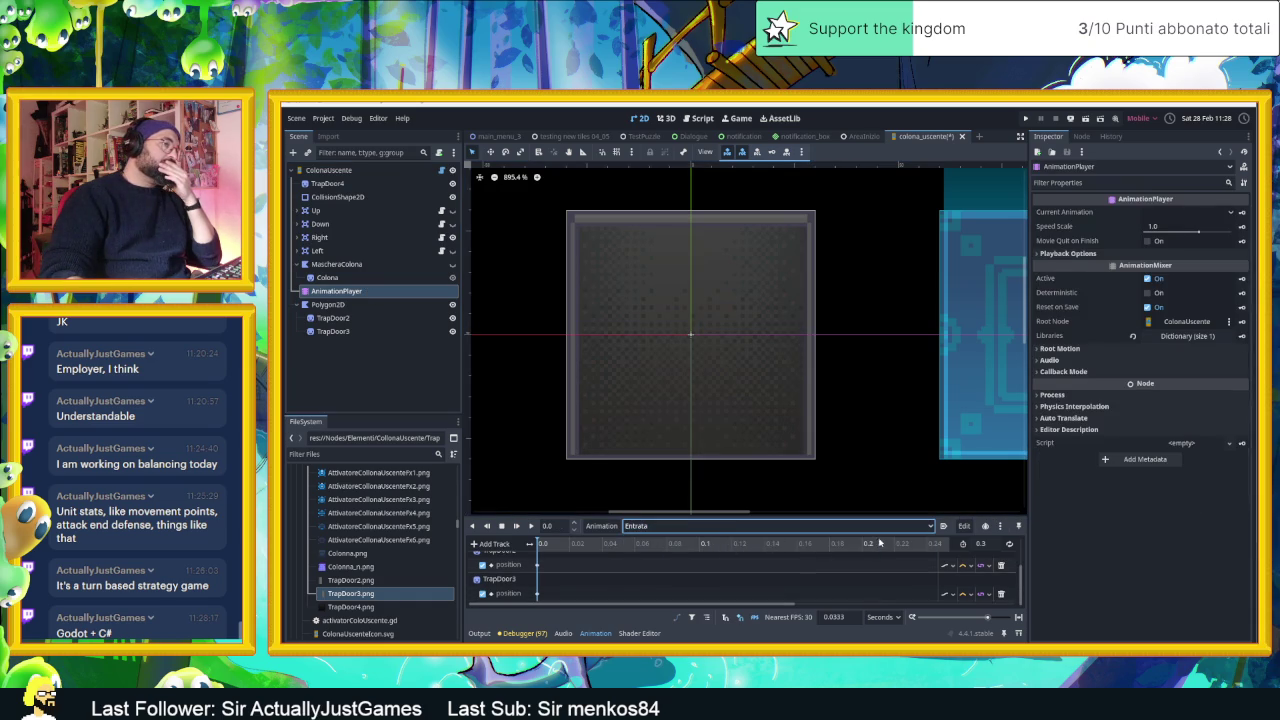
drag(879, 543, 938, 550)
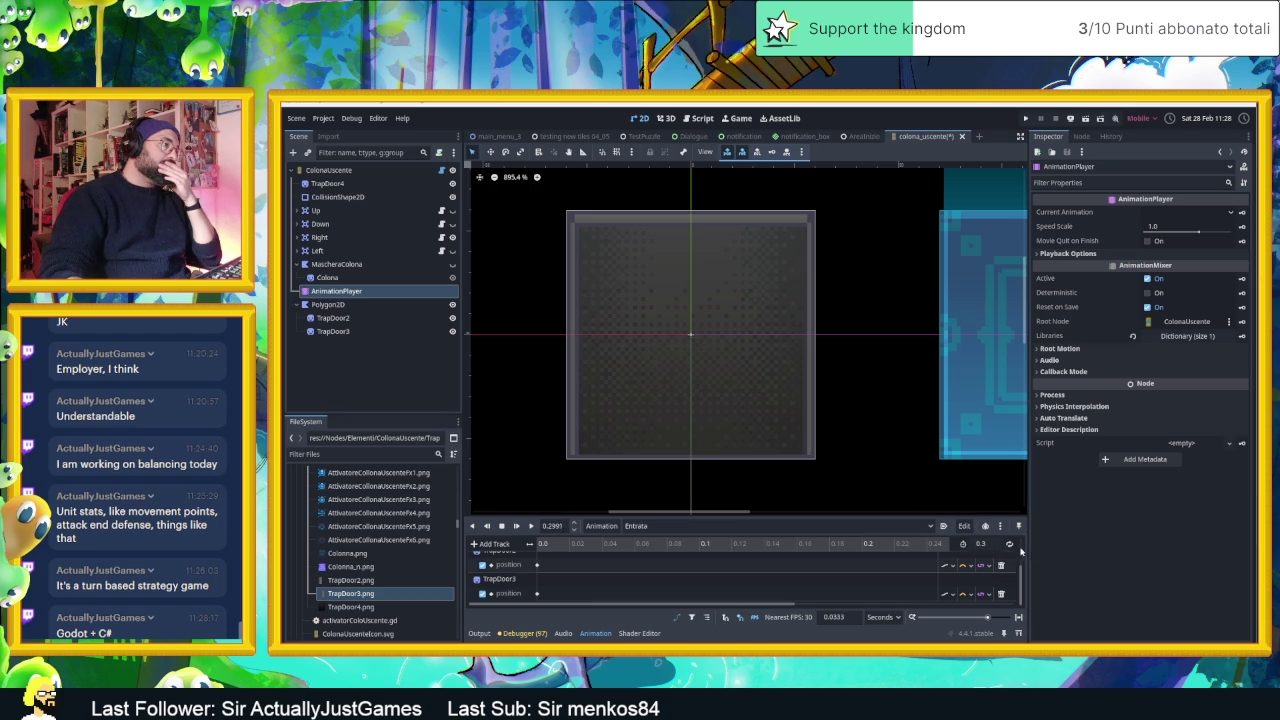
- Try Entrata playhead positions between 0.19 and 0.25 s and widen the timeline area
click(552, 525)
text(0.2)
key(Return)
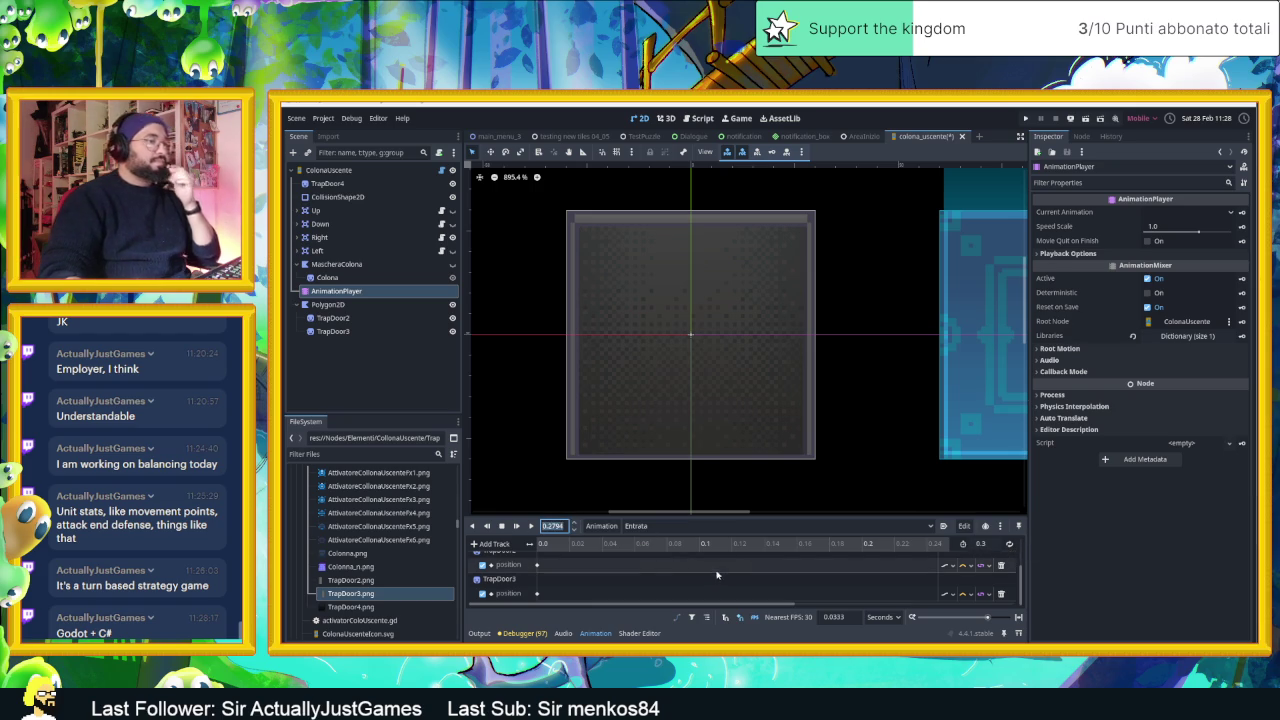
key(Down)
key(Down)
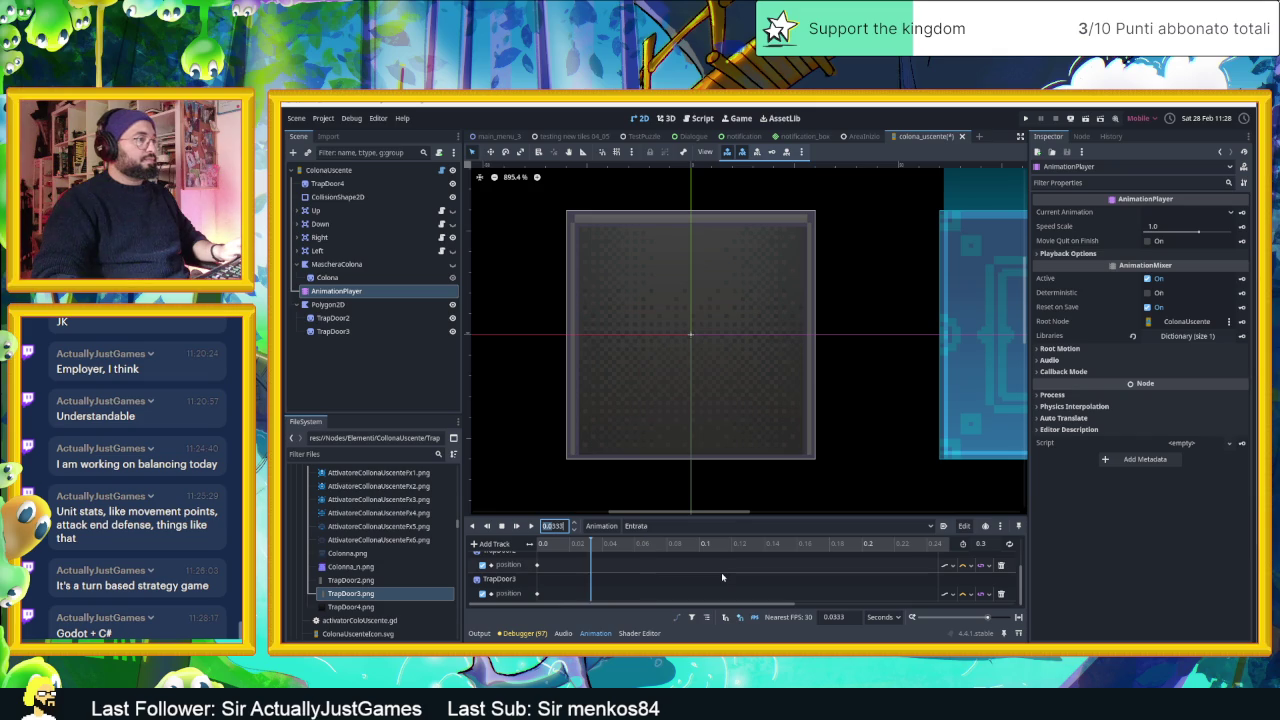
scroll(721, 572, down, 1)
scroll(722, 577, down, 3)
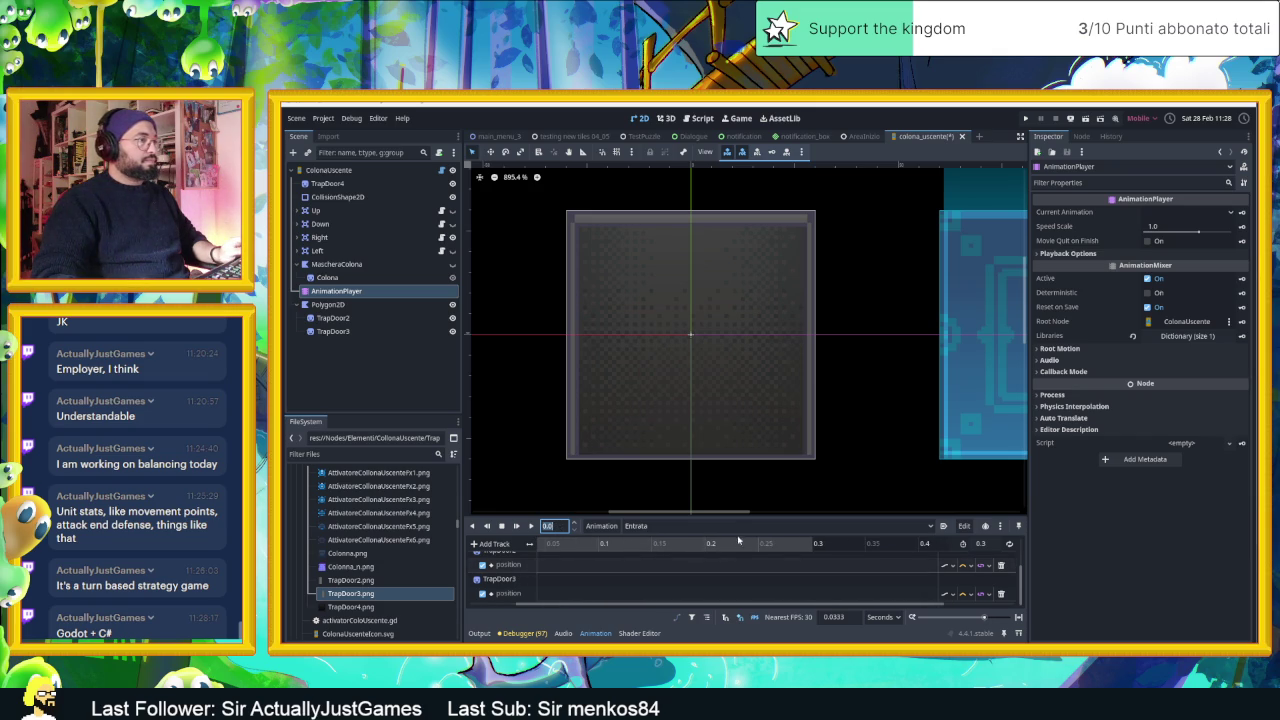
click(760, 543)
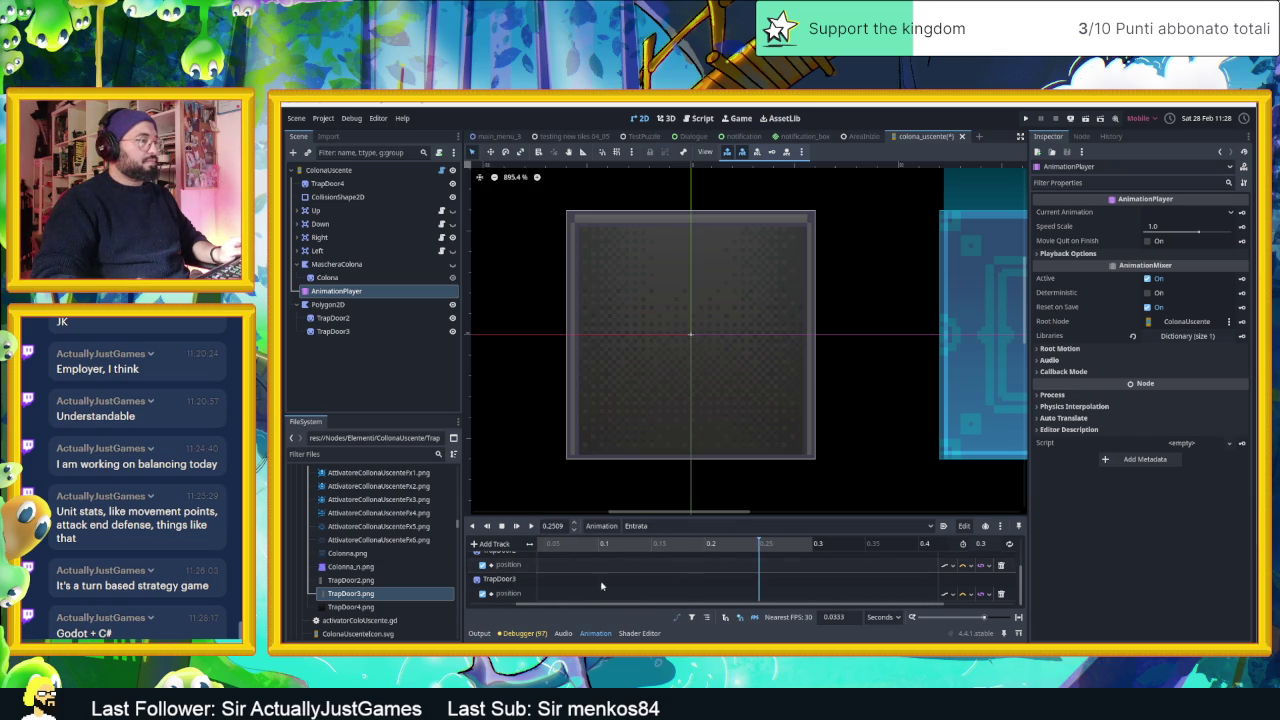
scroll(601, 586, up, 2)
click(697, 543)
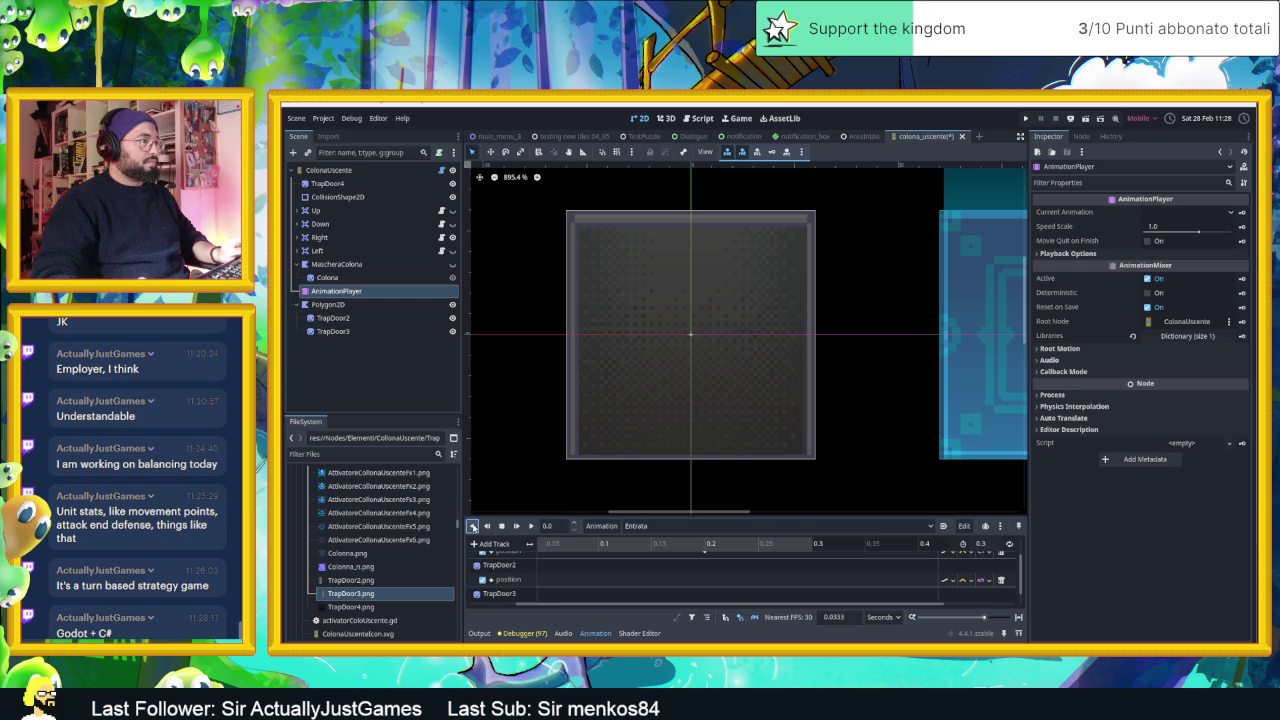
scroll(594, 581, left, 2)
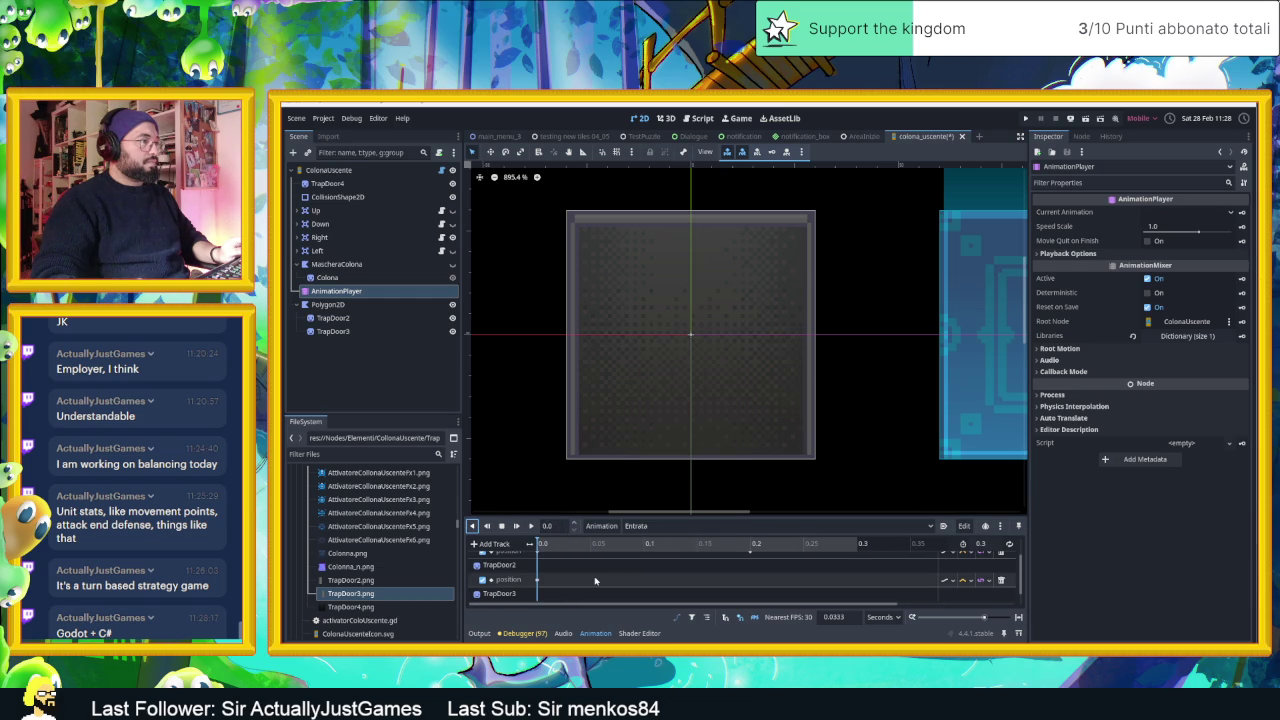
scroll(594, 581, down, 1)
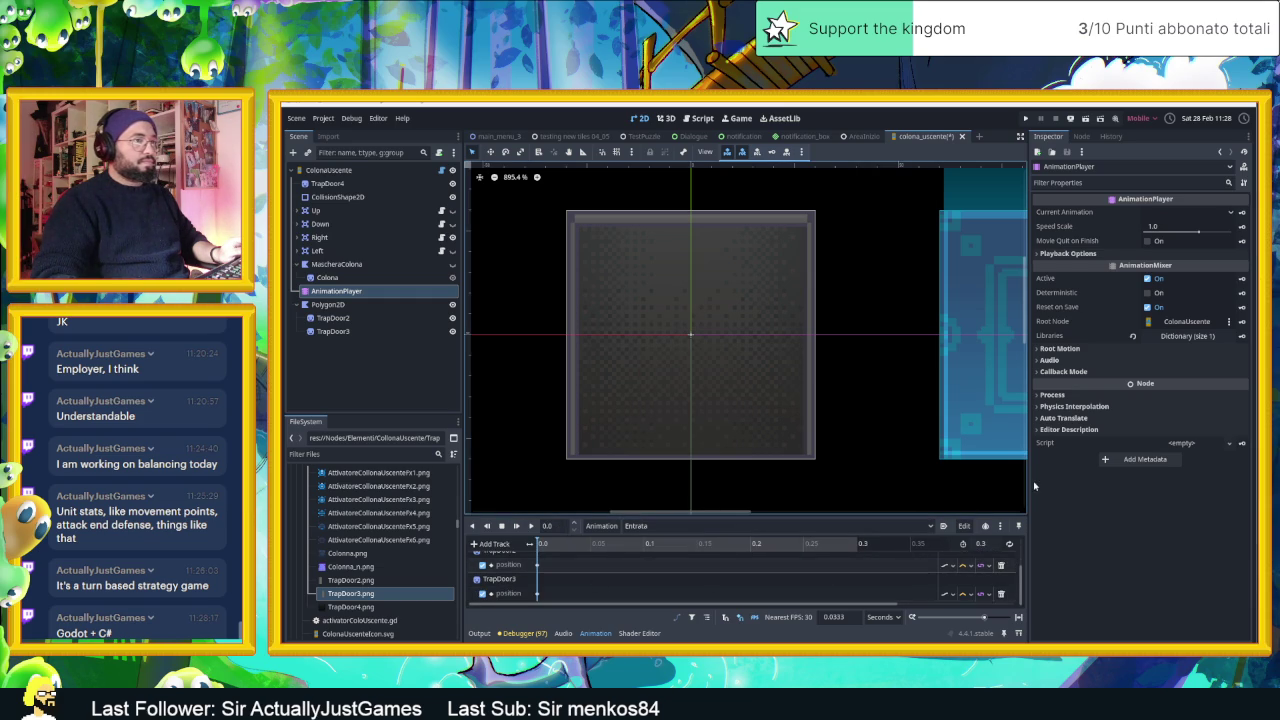
mouse_move(1027, 484)
mouse_down()
mouse_move(1140, 487)
mouse_move(1117, 490)
mouse_up()
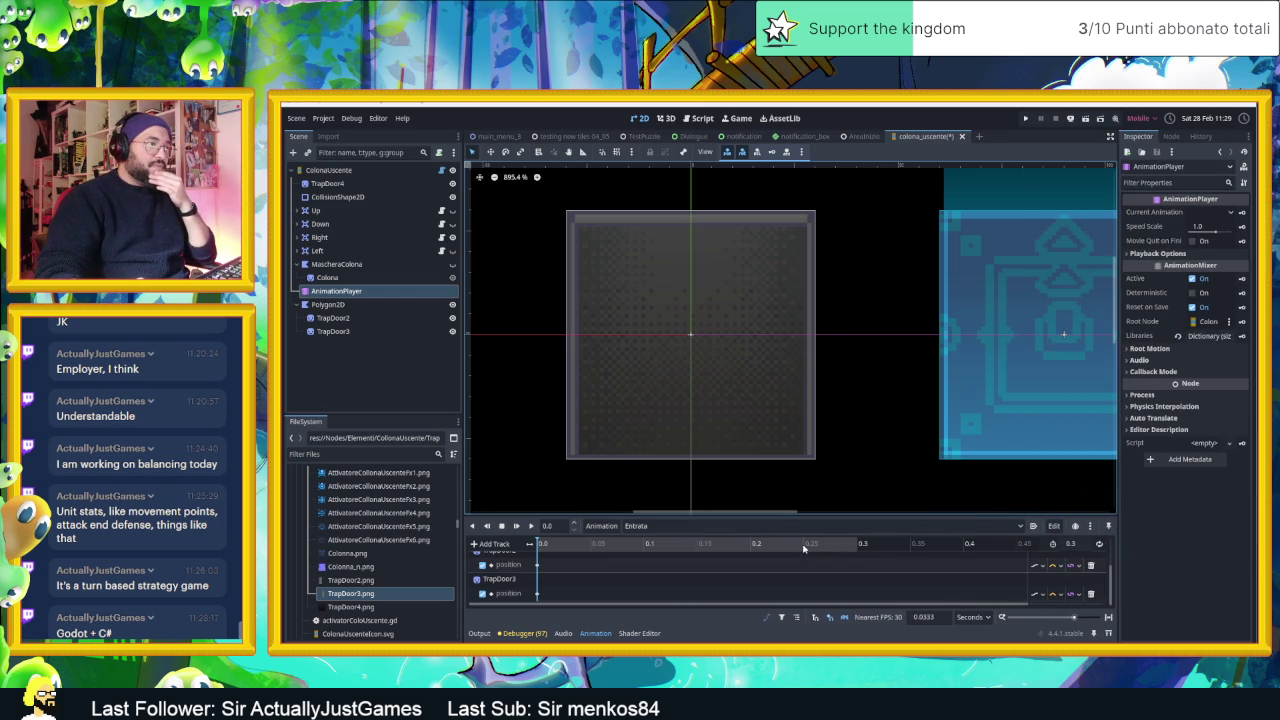
- Set the Entrata playhead to 0.25 s and select a trapdoor node
click(553, 526)
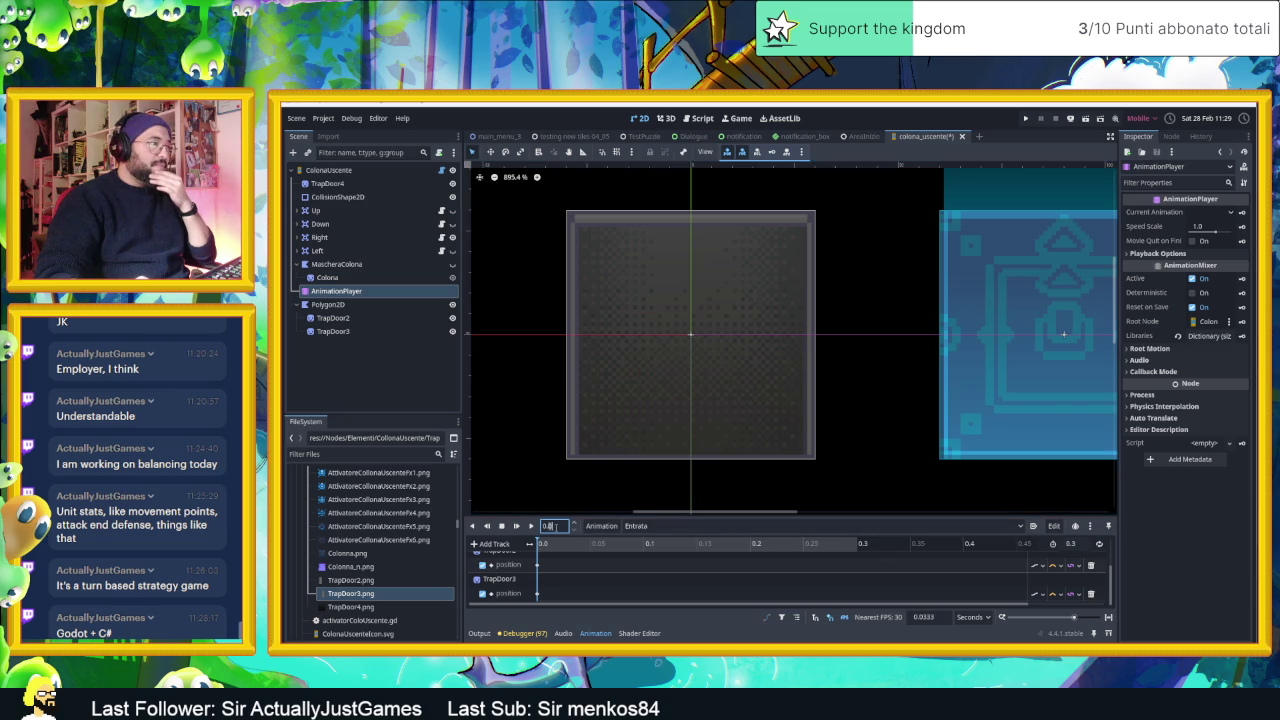
text(0.25)
key(Return)
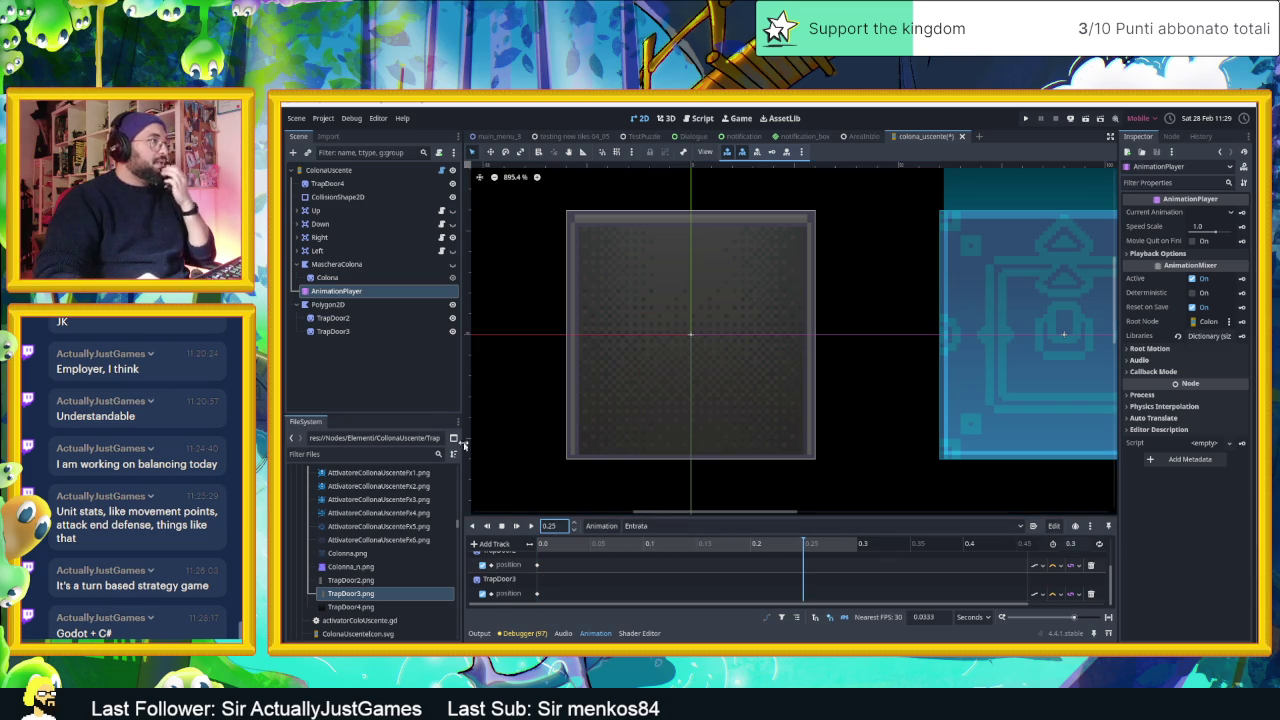
click(402, 316)
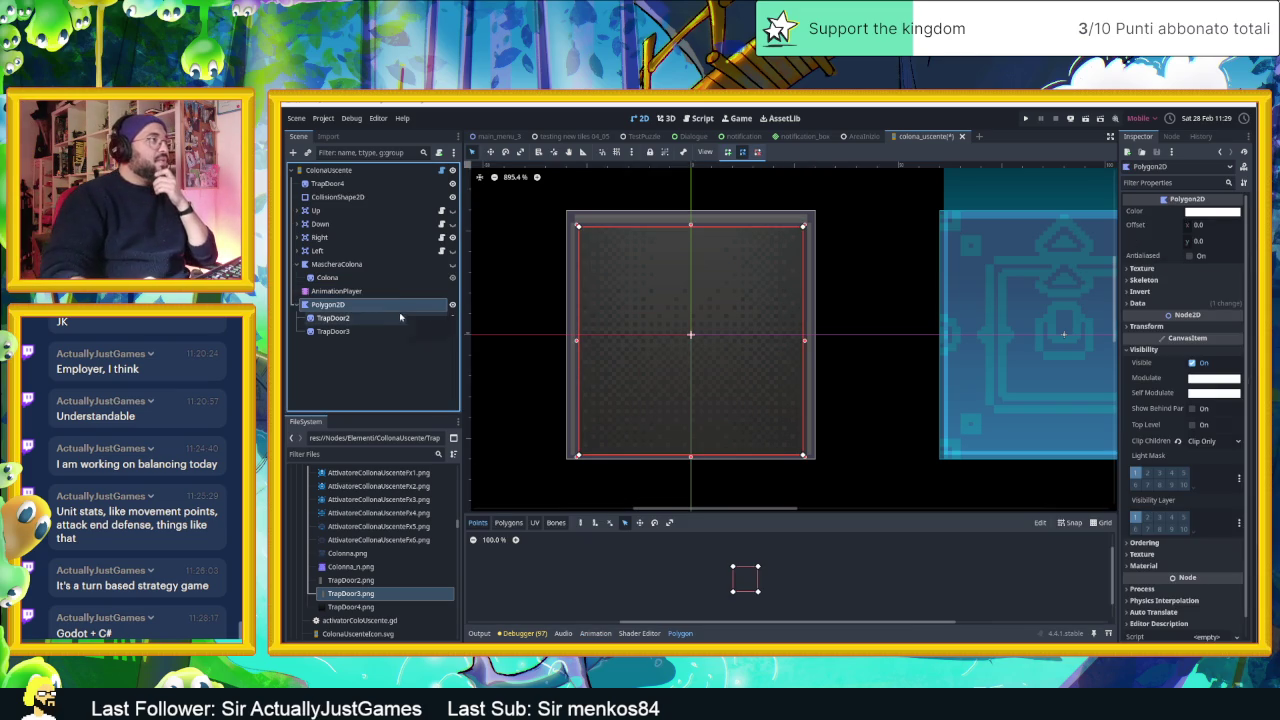
- Key TrapDoor2 and TrapDoor3 at their open positions at 0.25 s
click(385, 298)
click(390, 318)
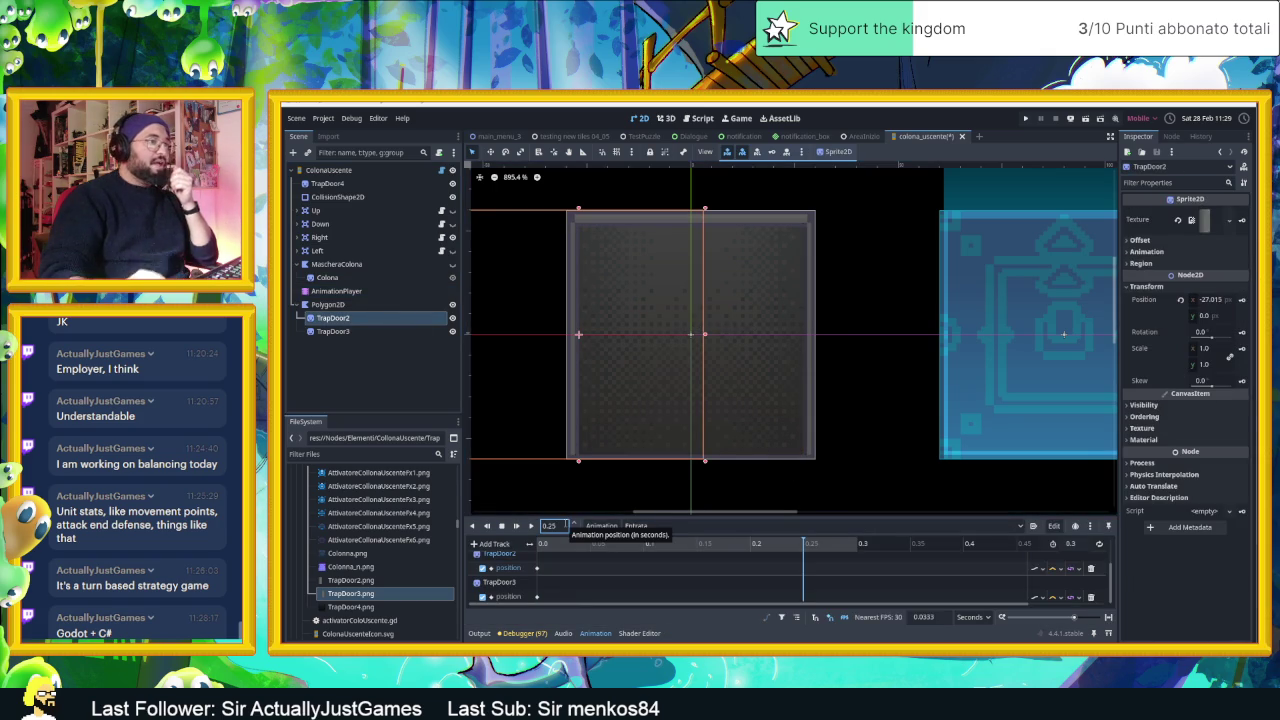
click(1242, 300)
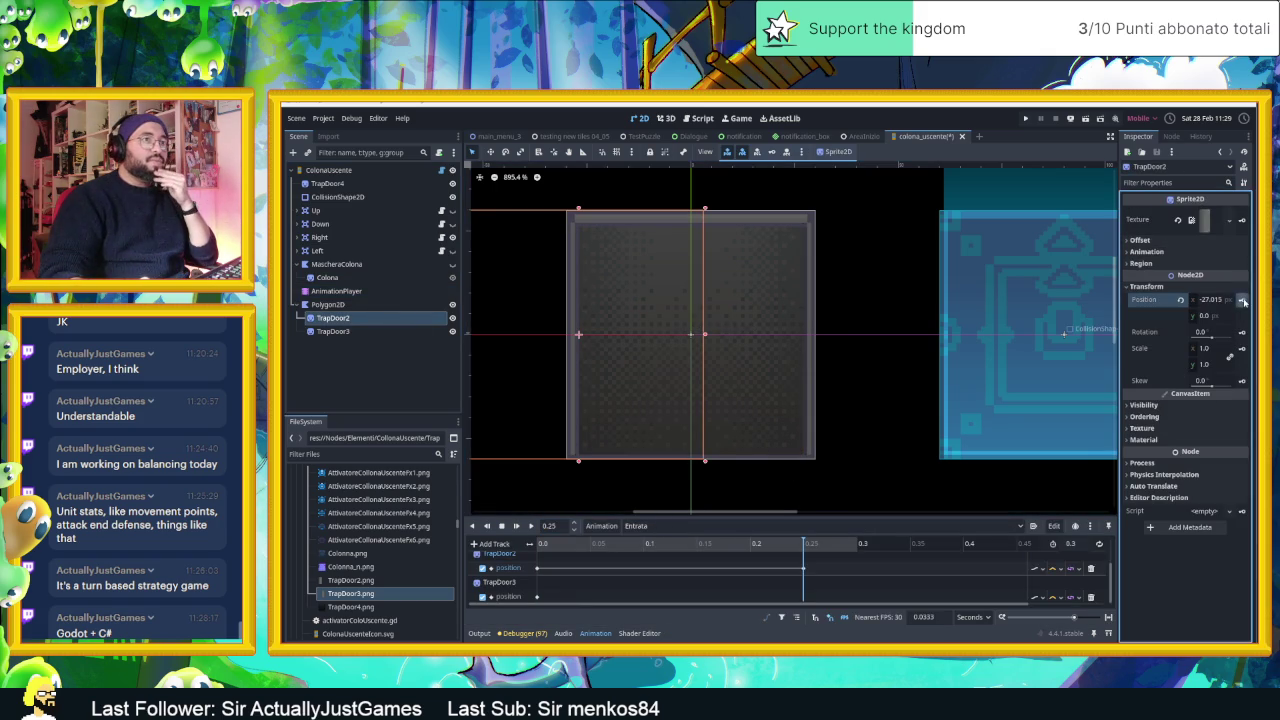
click(365, 333)
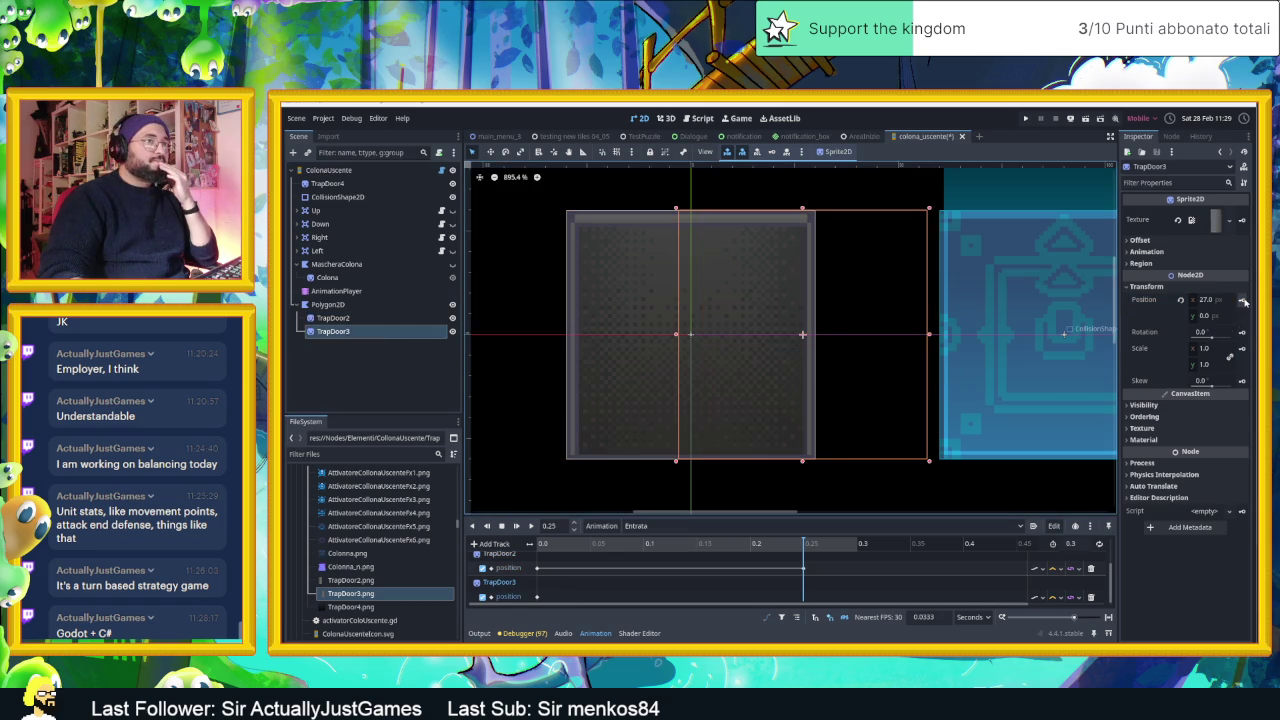
click(1242, 300)
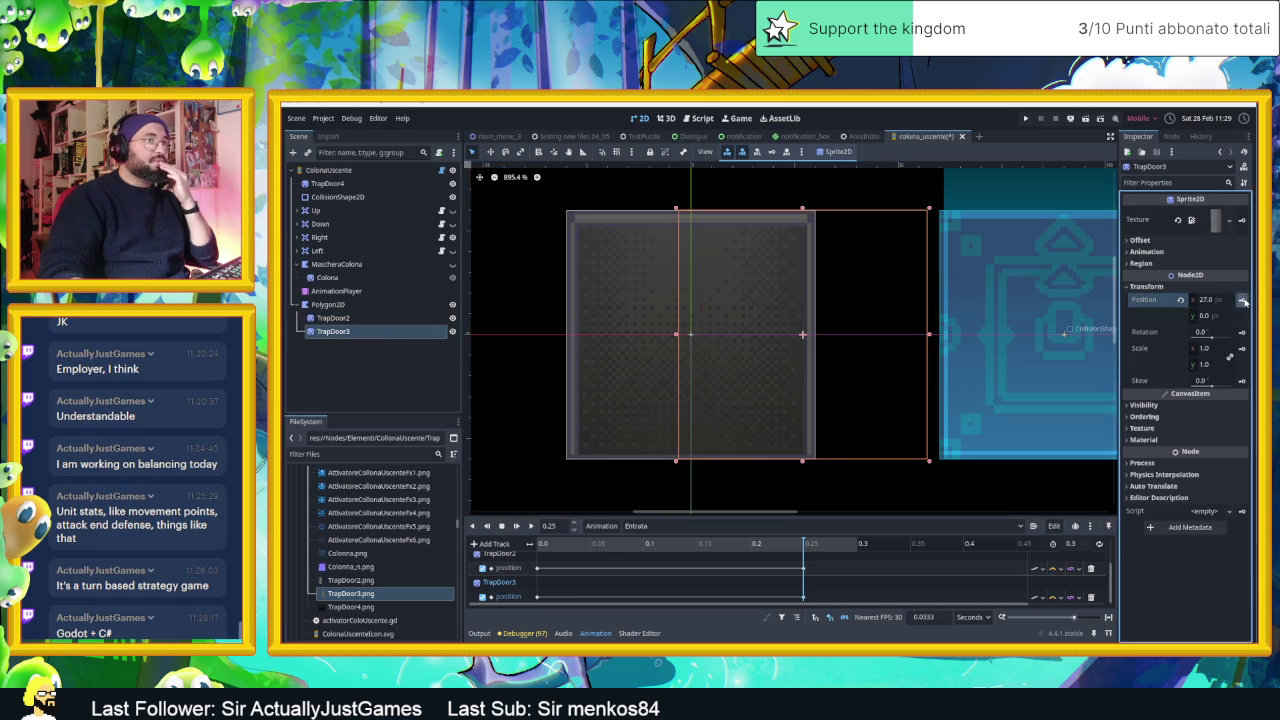
- At 0.3 s, set both trapdoor halves to x 0 and key their closed positions
click(836, 545)
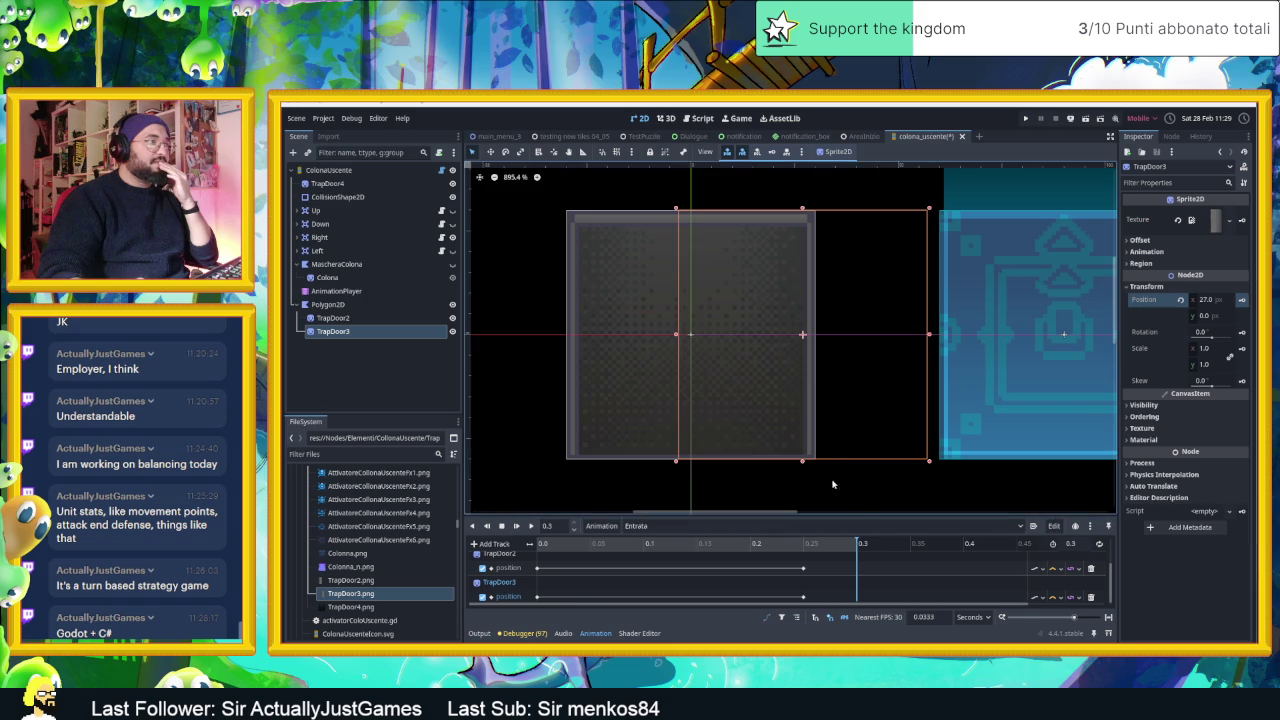
click(1190, 301)
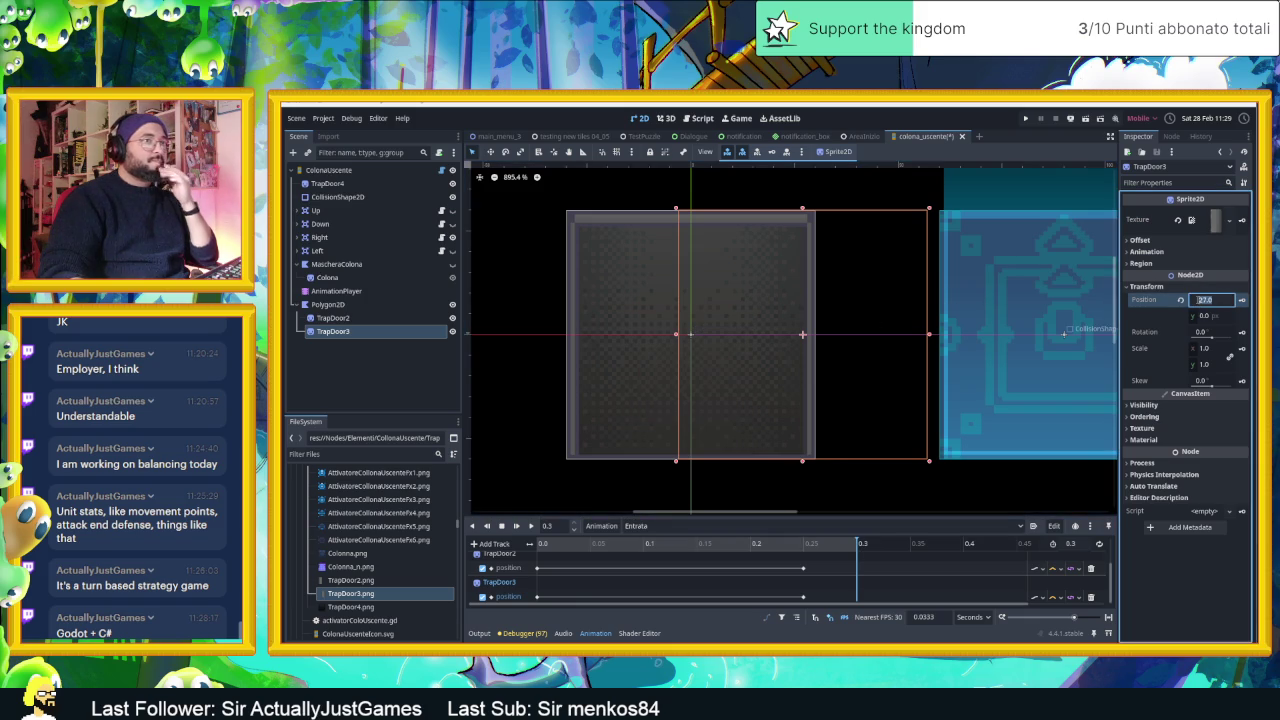
text(0)
key(Return)
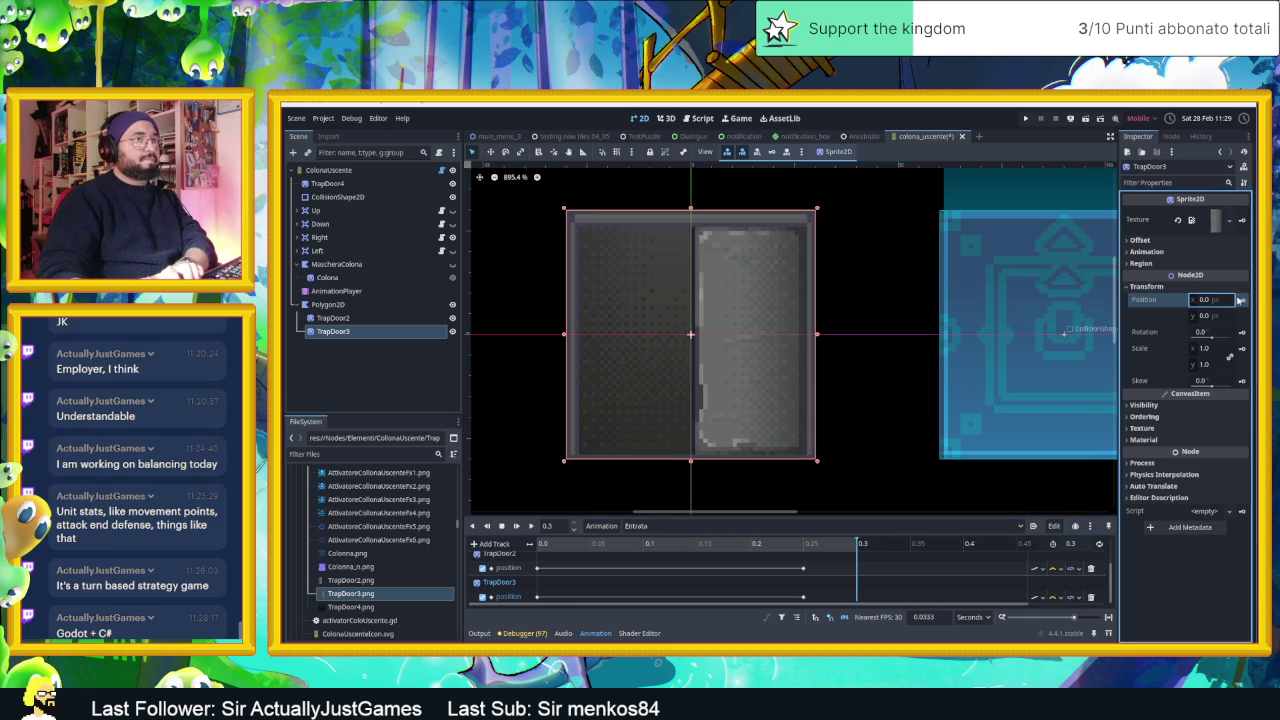
click(1242, 301)
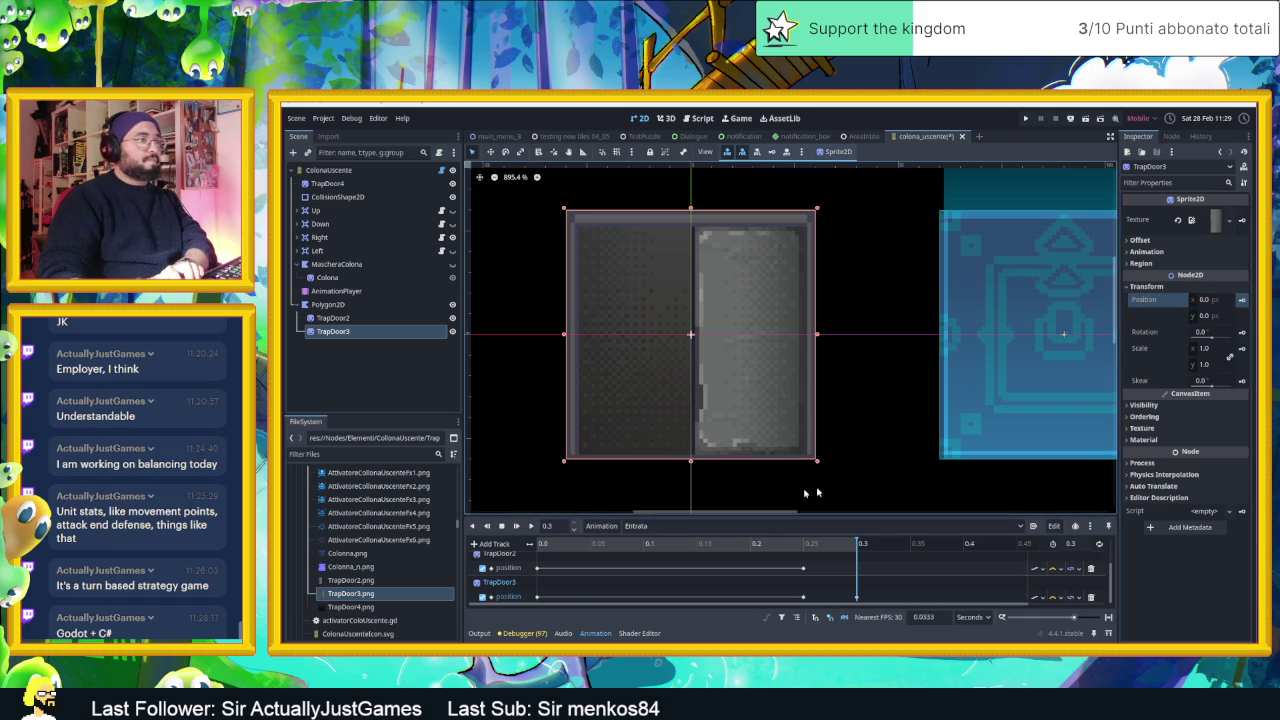
click(385, 318)
click(1208, 300)
text(0)
key(Return)
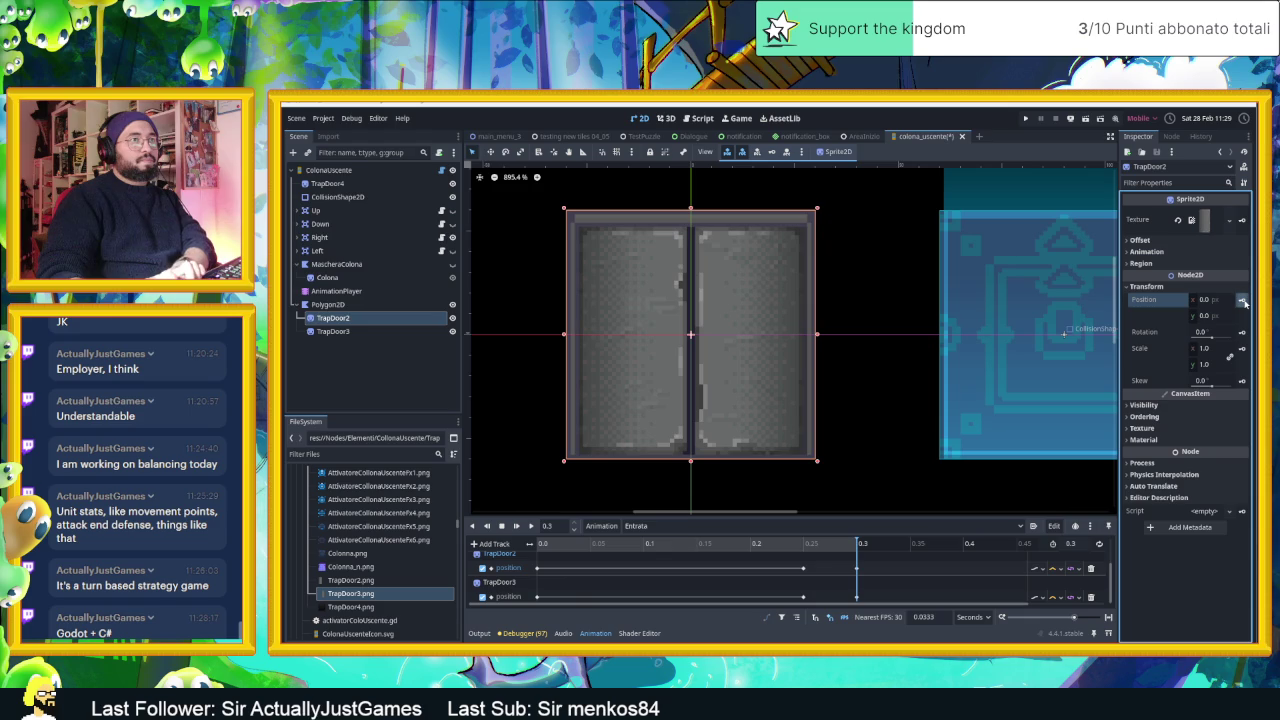
click(1242, 301)
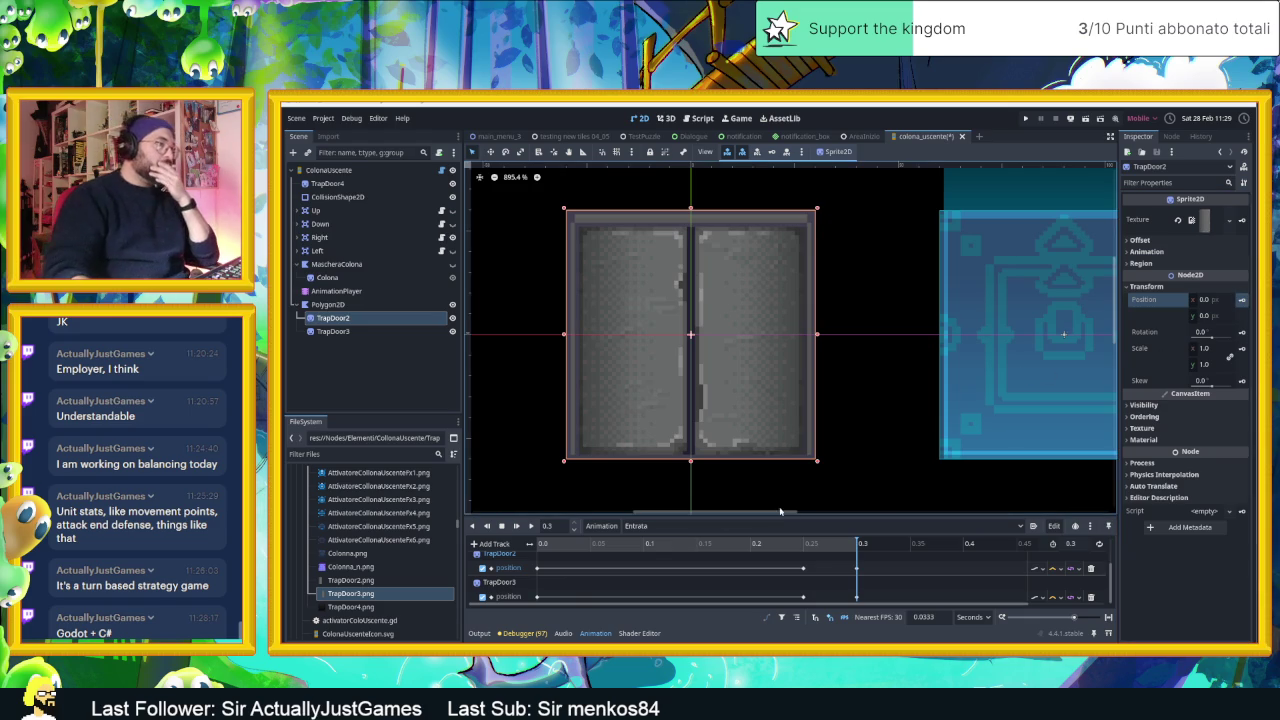
- Replay Entrata several times to preview the trapdoor closing
click(530, 526)
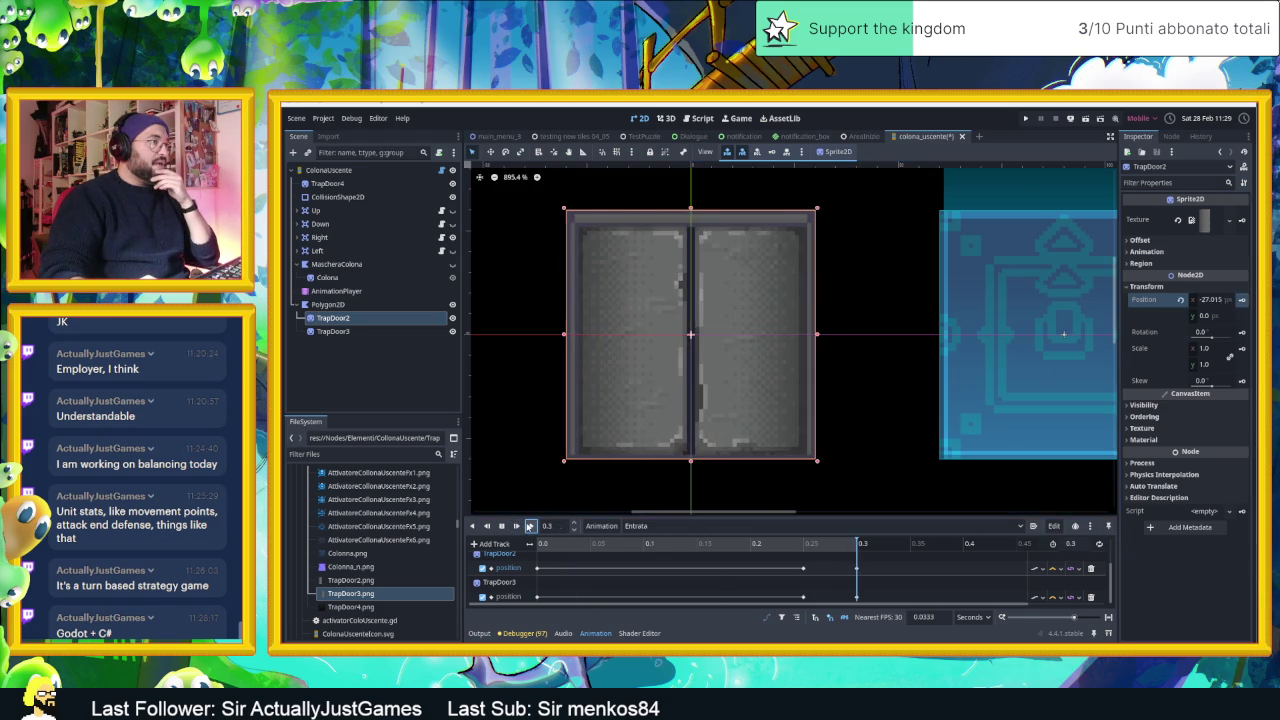
click(530, 526)
click(530, 526)
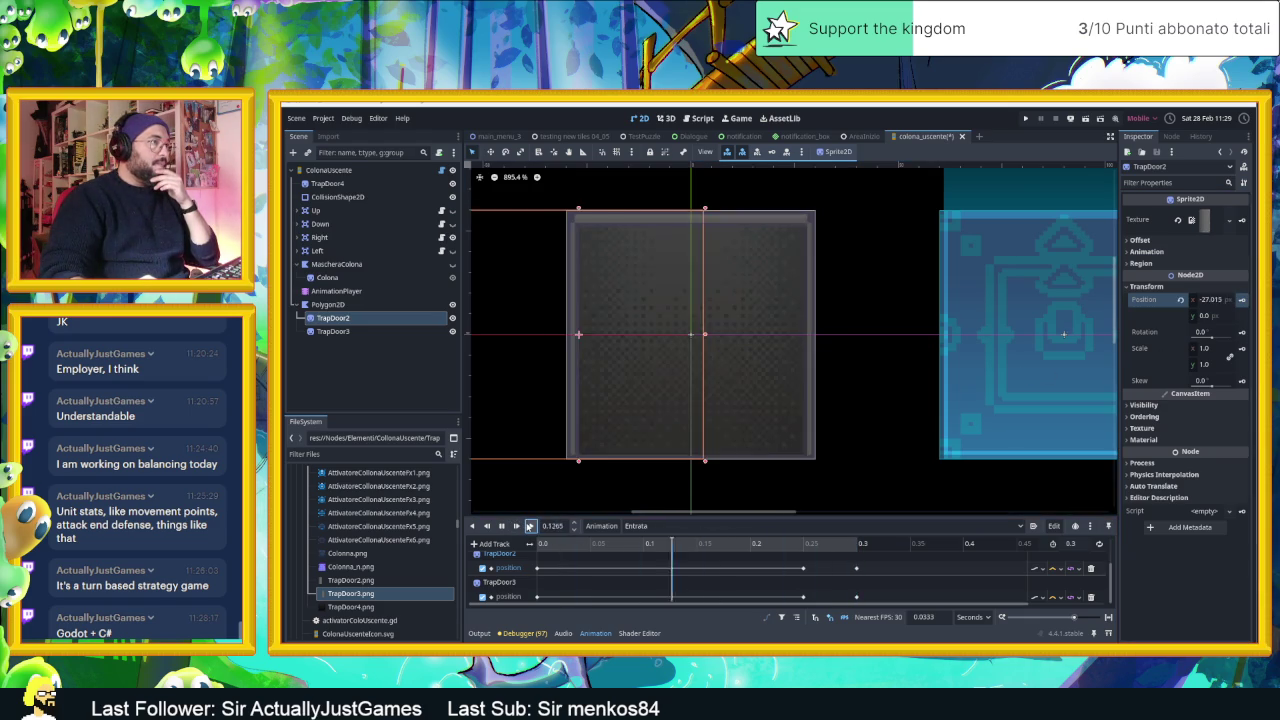
click(530, 526)
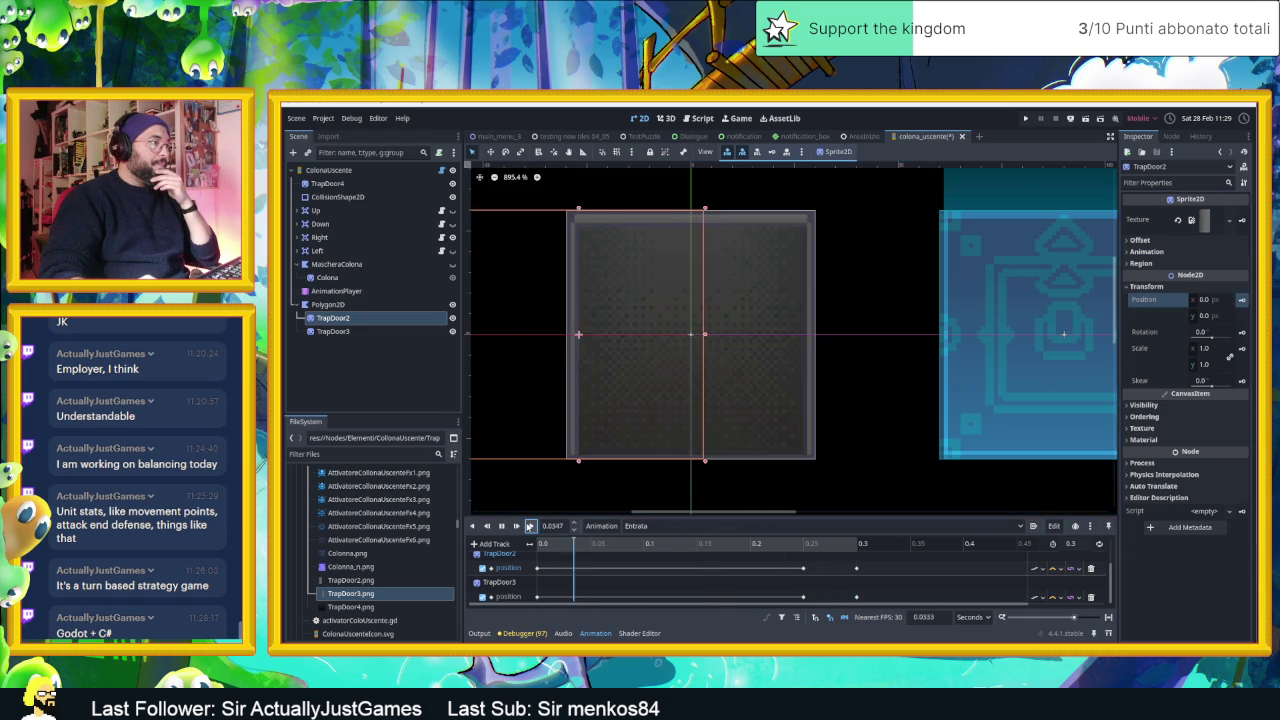
scroll(730, 367, down, 2)
scroll(730, 367, down, 5)
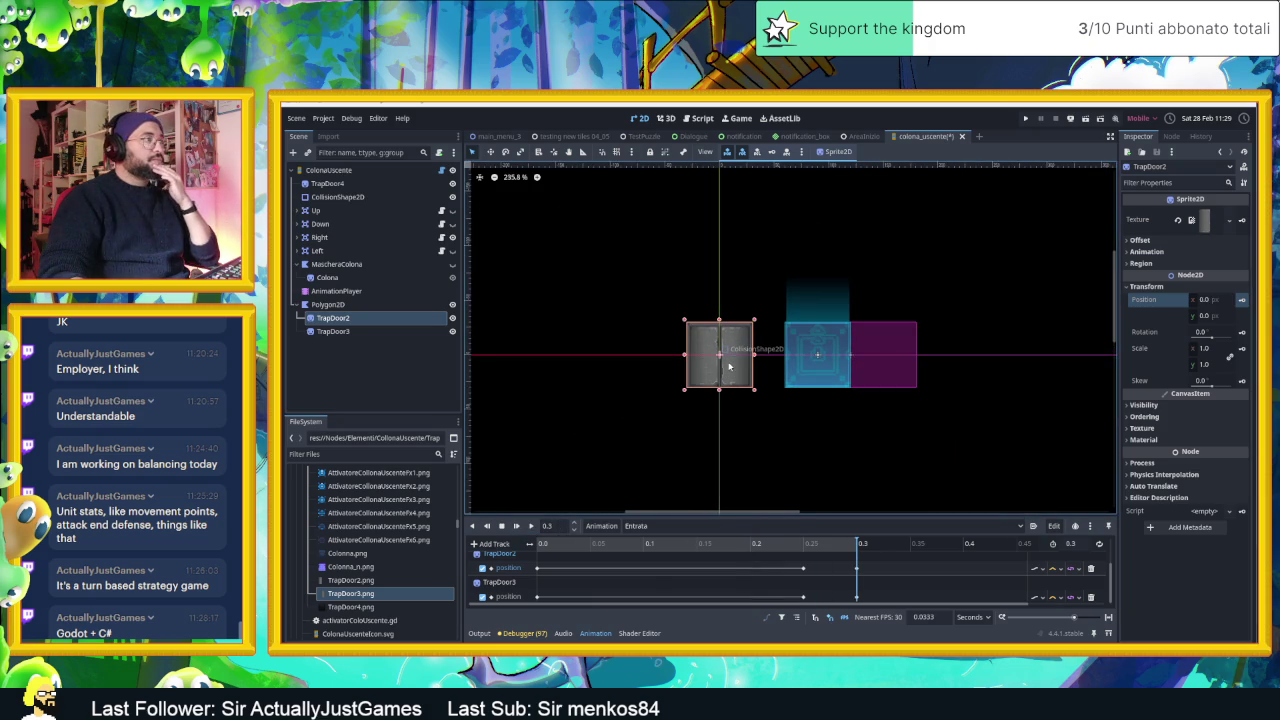
- In the idle animation, create position tracks keying both trapdoor halves at 0 s
click(655, 526)
click(657, 578)
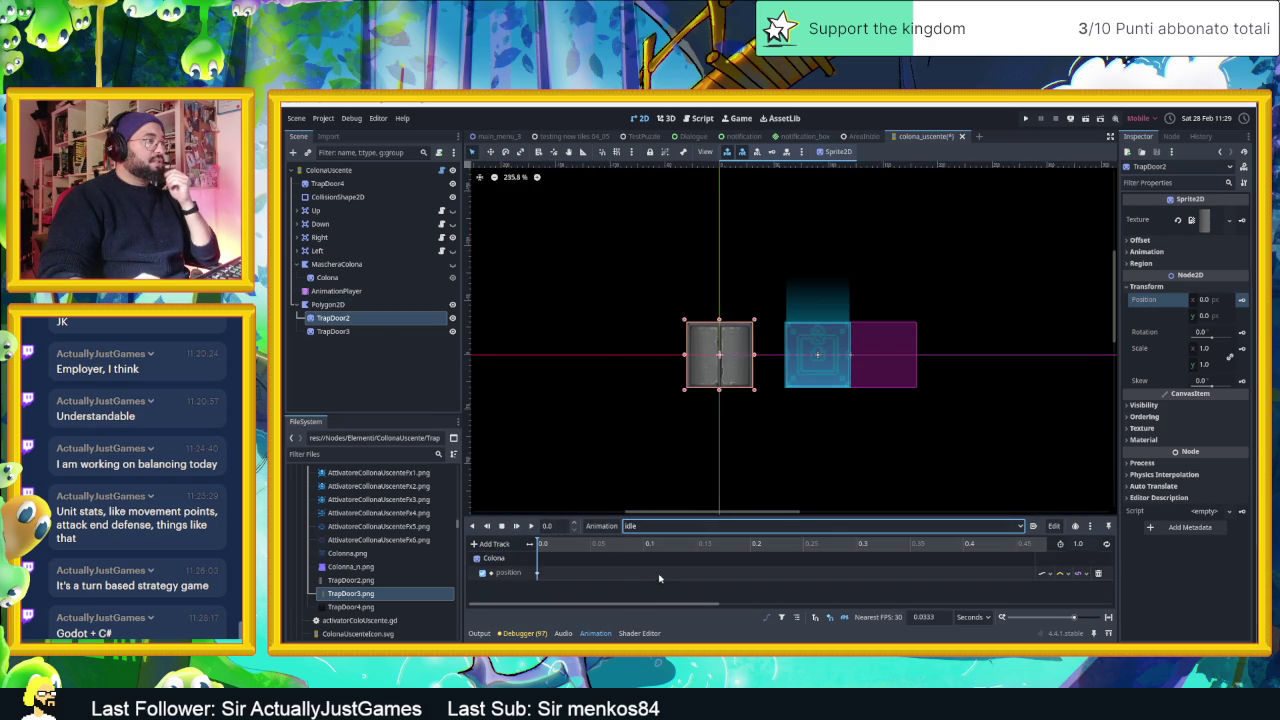
shift+click(390, 333)
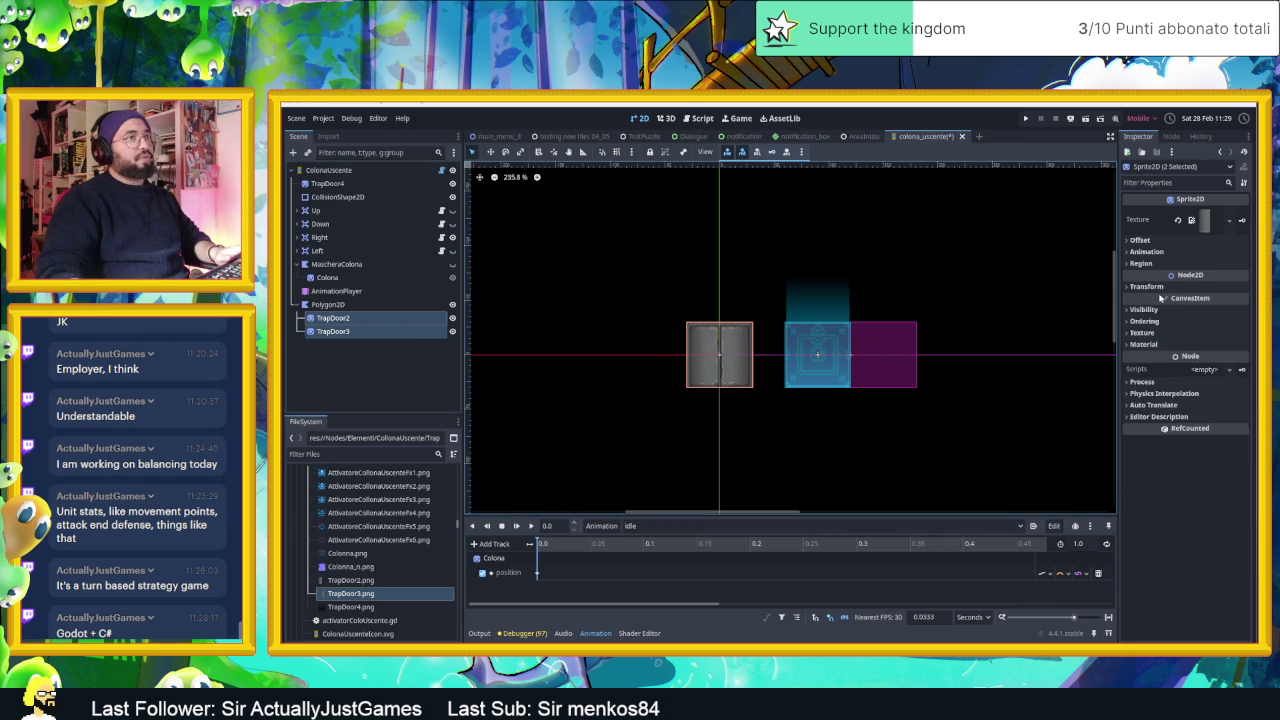
click(1142, 286)
click(1242, 301)
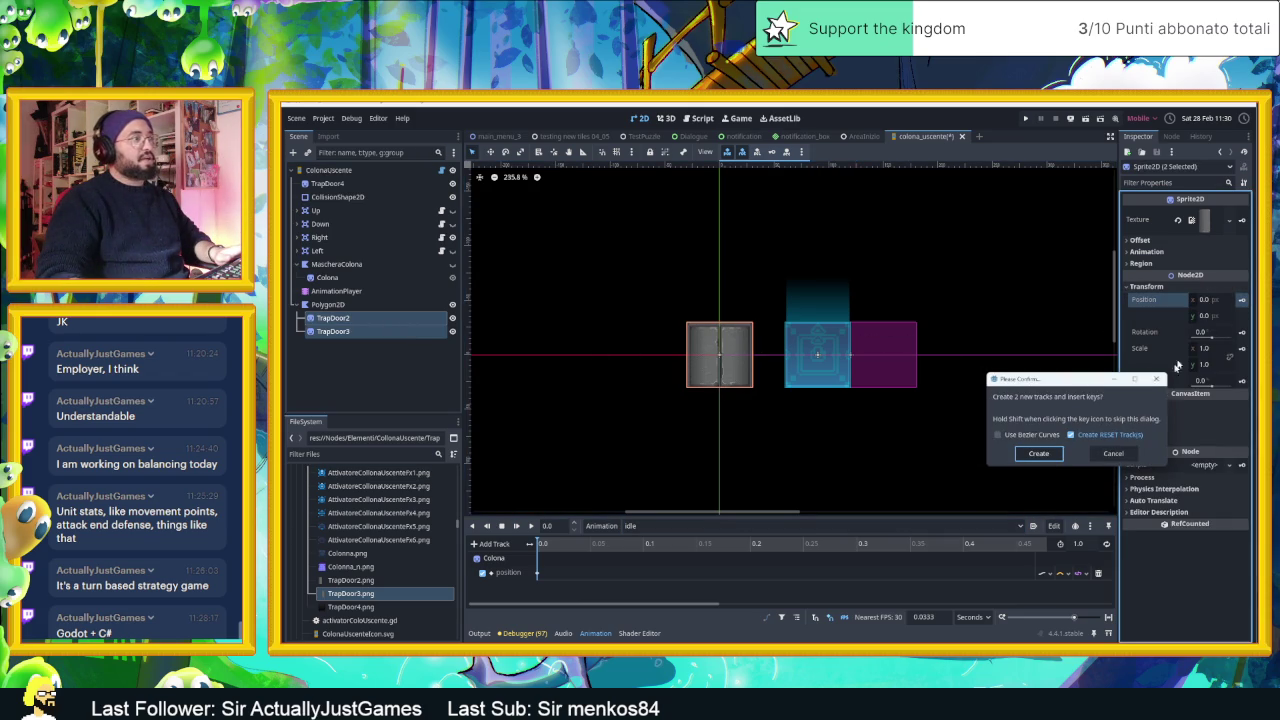
click(1040, 451)
- Save the scene and toggle MascheraColona's visibility
scroll(676, 593, down, 2)
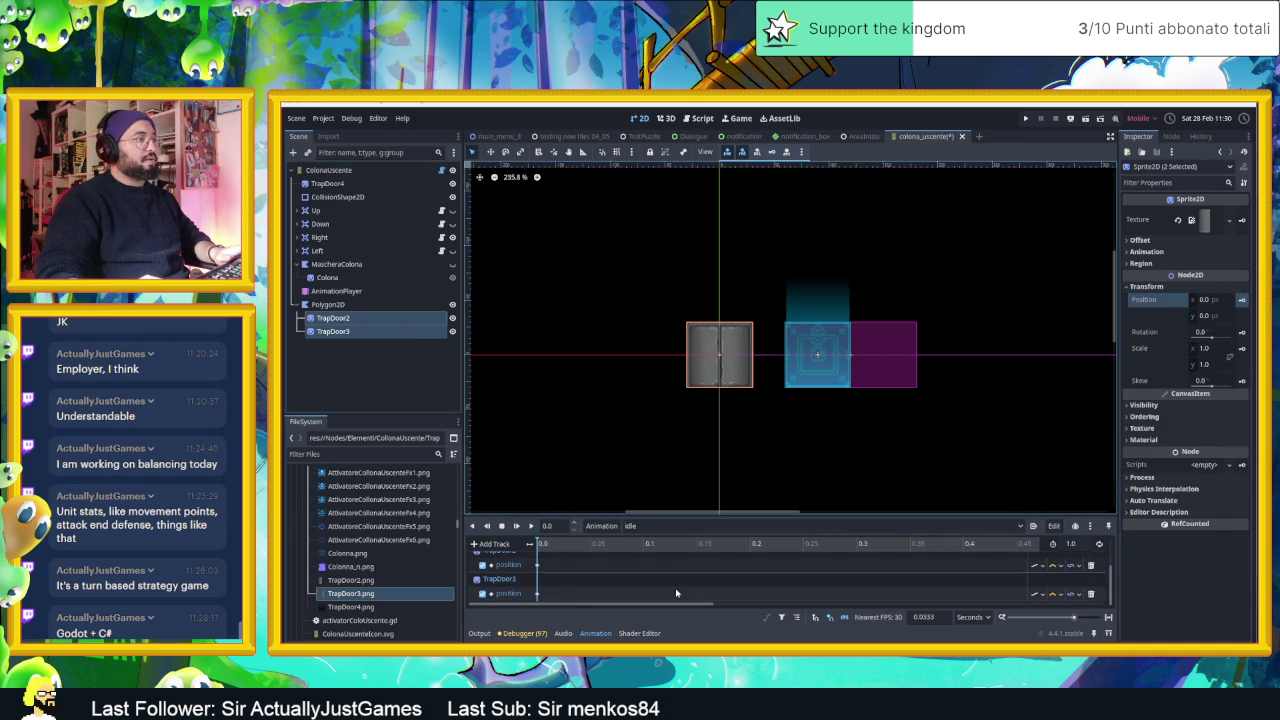
scroll(570, 575, up, 3)
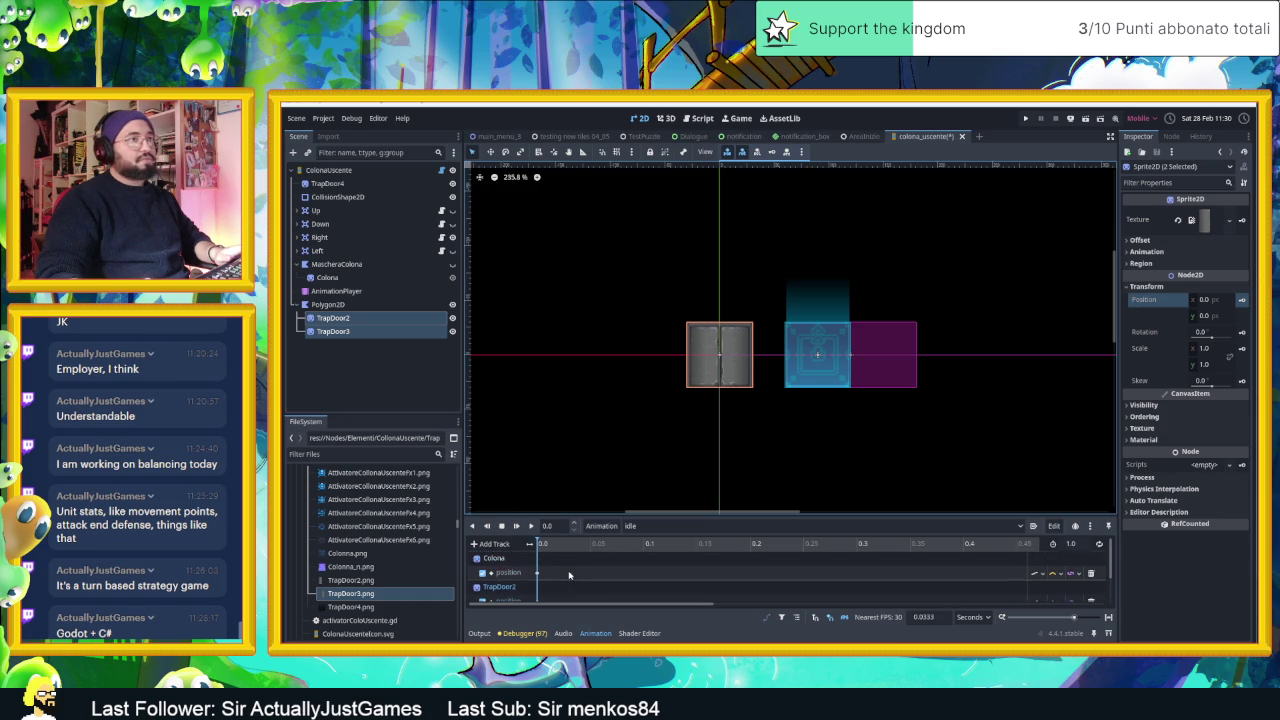
key(ctrl+s)
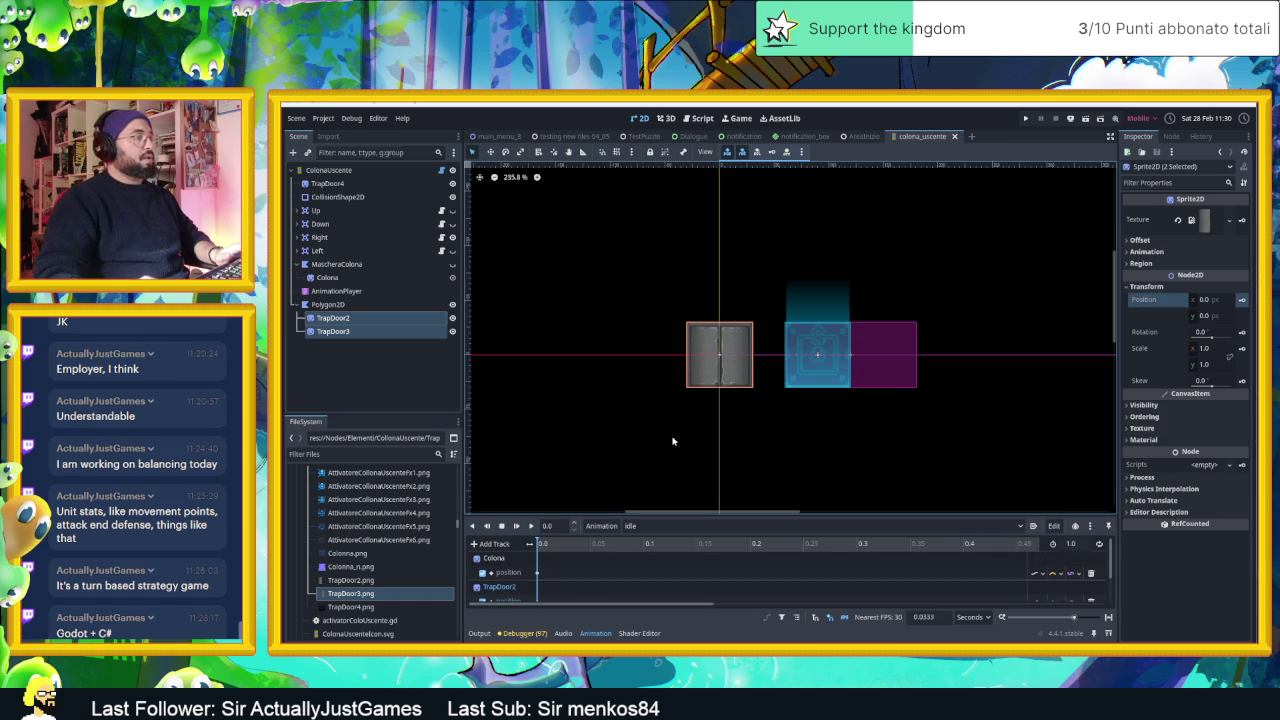
click(452, 264)
click(452, 264)
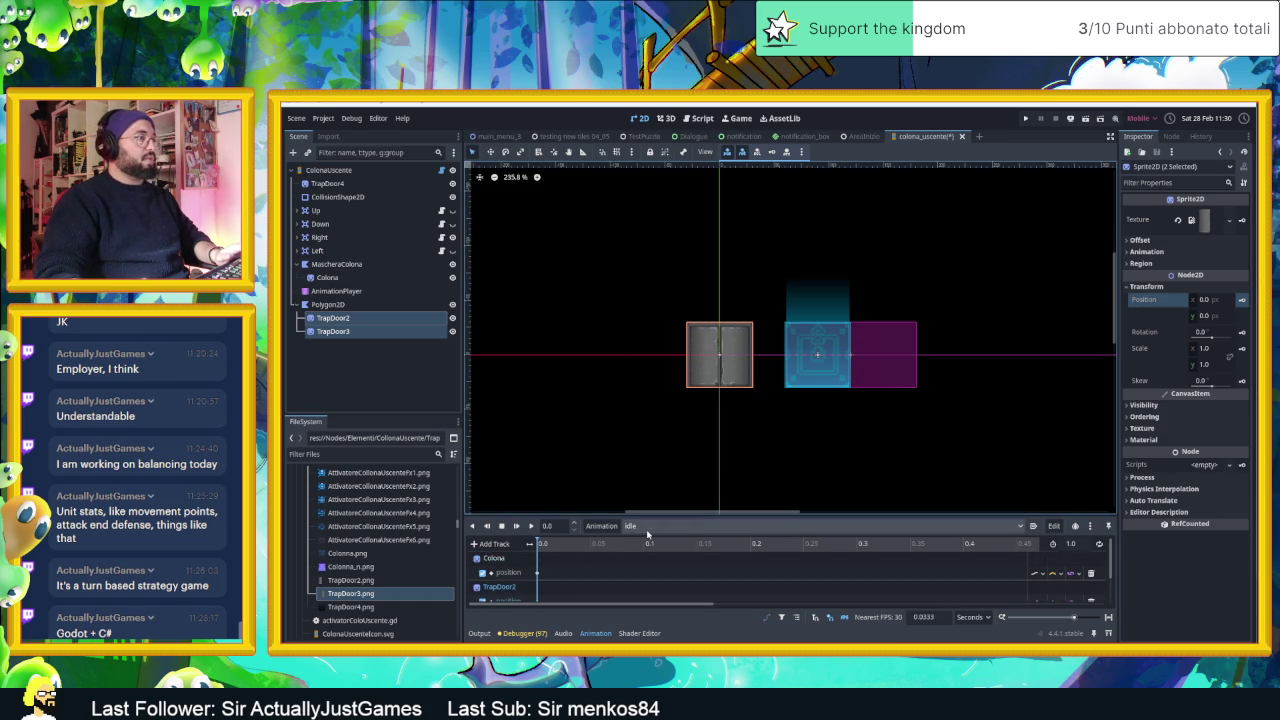
- Preview the Entrata and then the Uscita animation
click(670, 527)
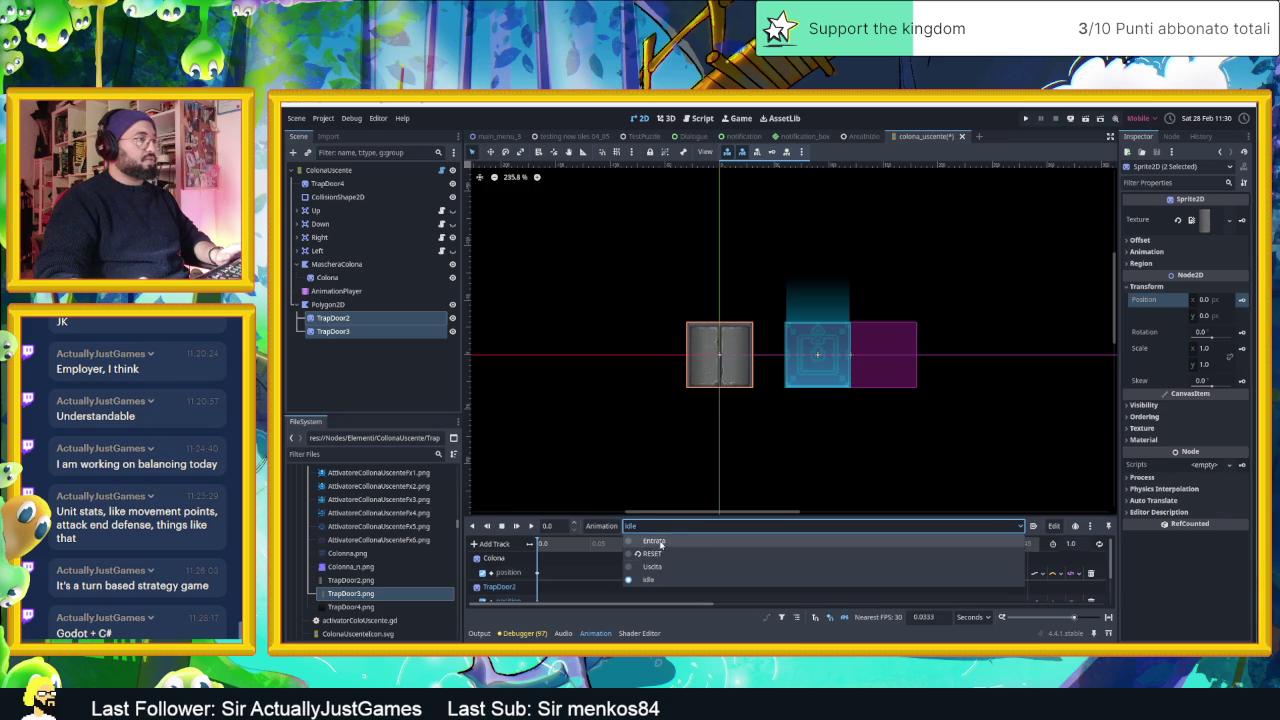
click(653, 540)
click(531, 527)
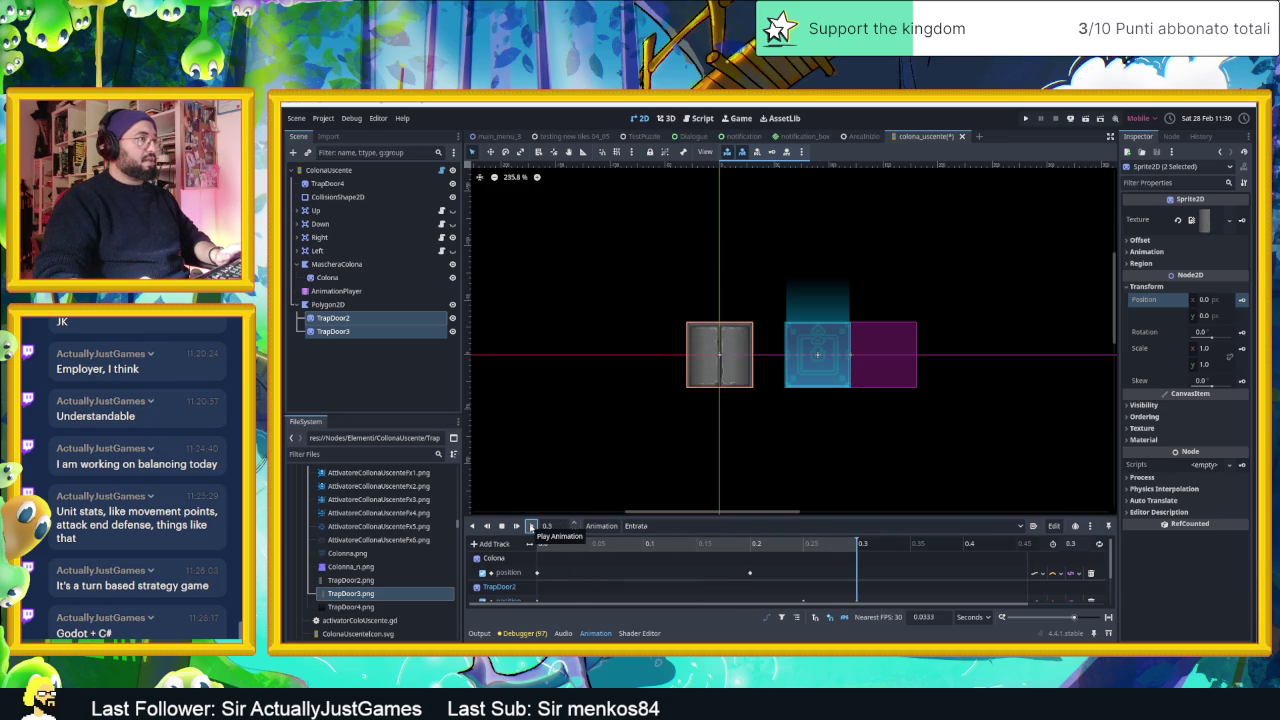
click(673, 527)
click(643, 566)
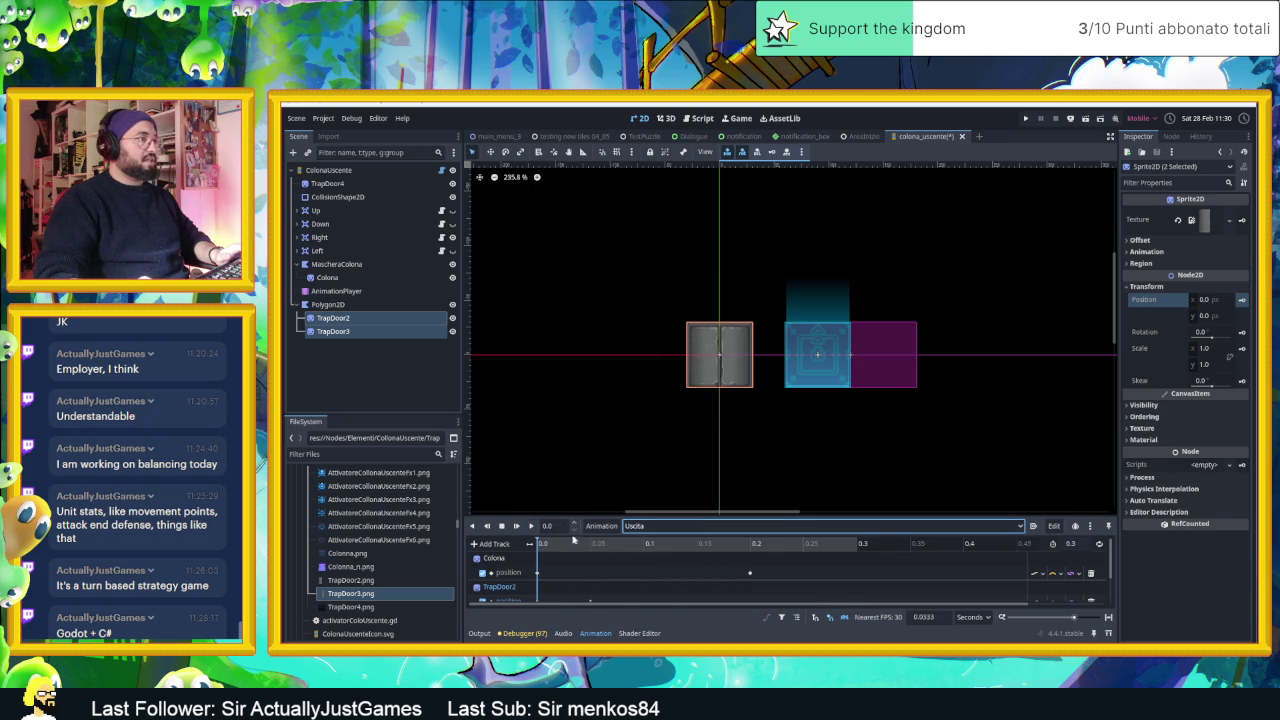
click(533, 526)
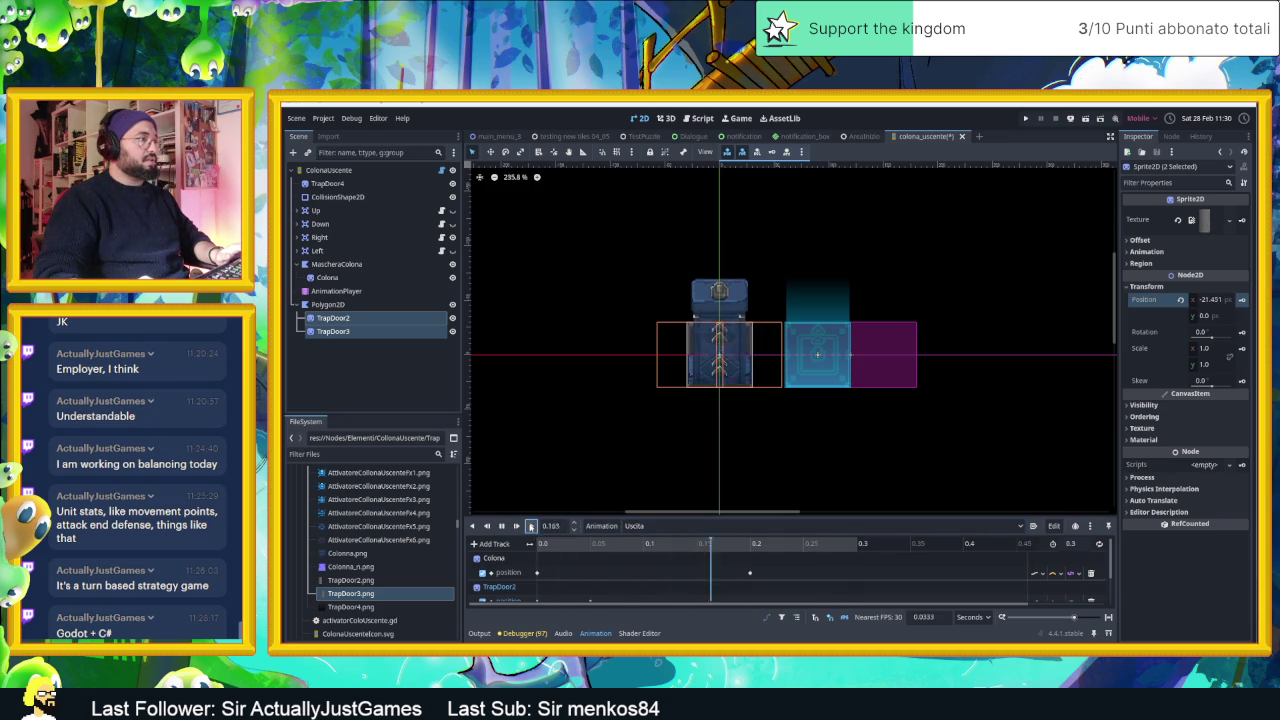
- Replay Entrata, play the idle animation, and save colona_uscente
click(640, 526)
click(640, 540)
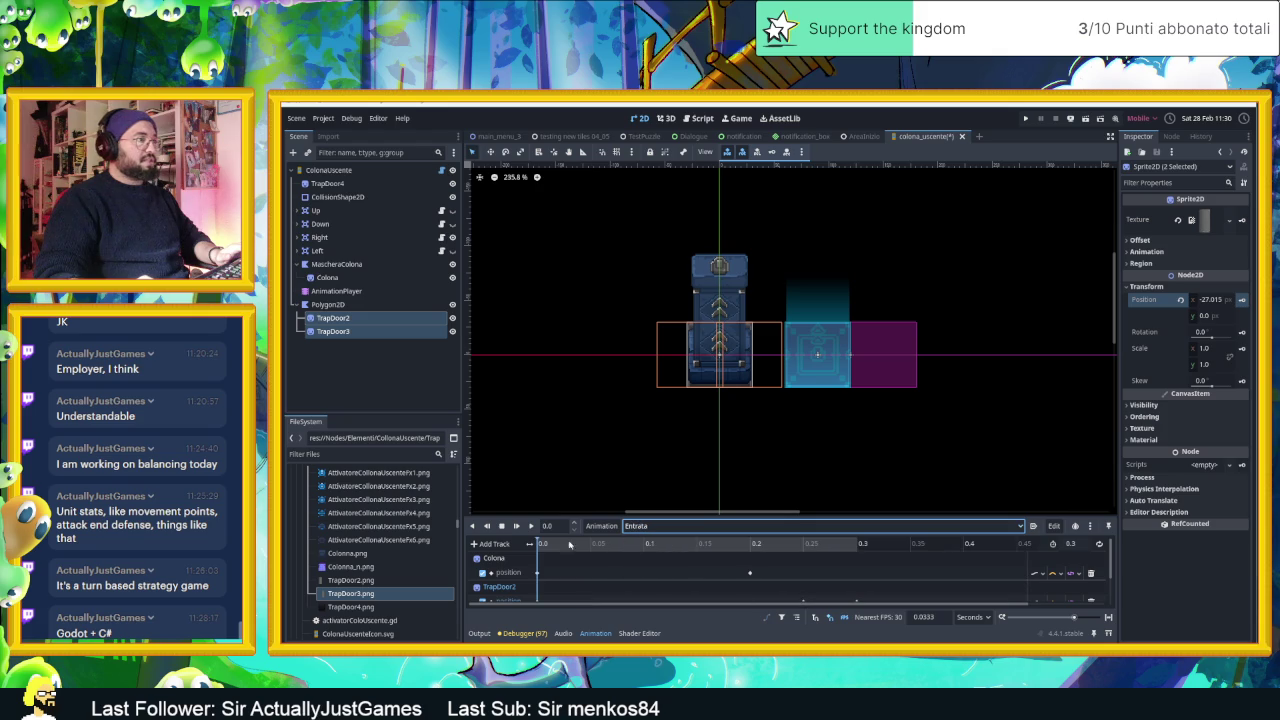
click(531, 526)
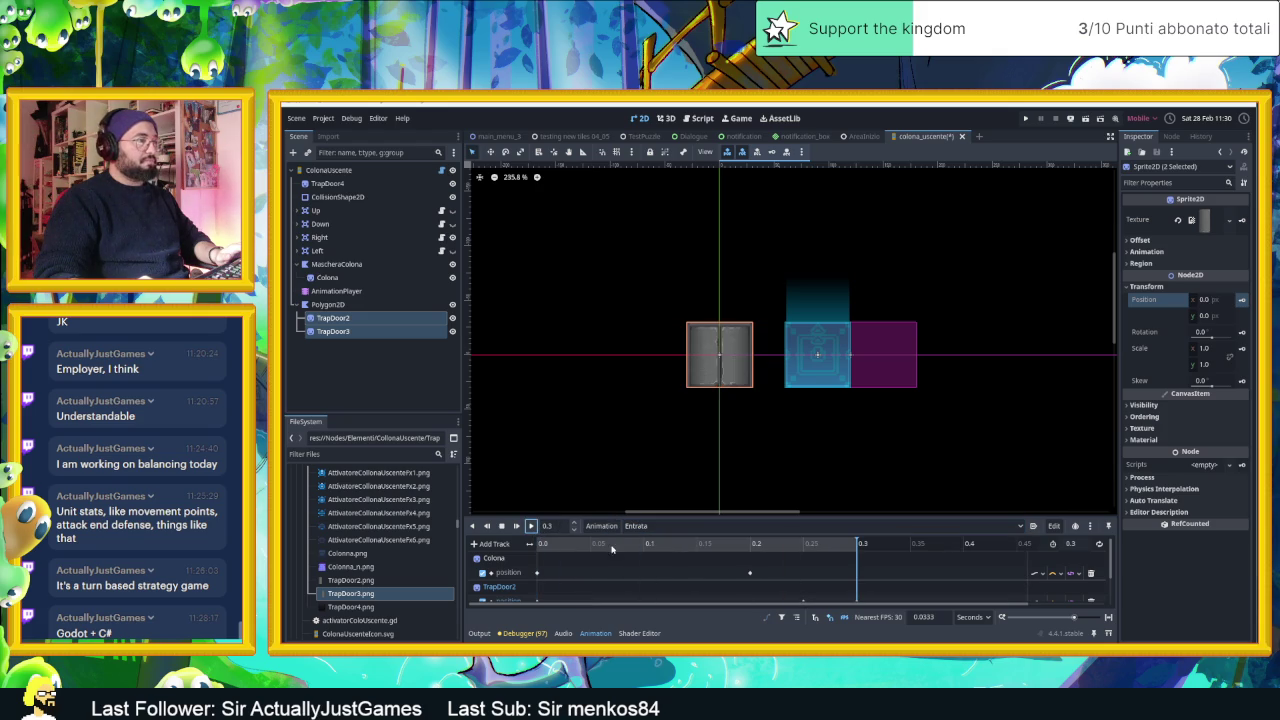
click(660, 526)
click(640, 575)
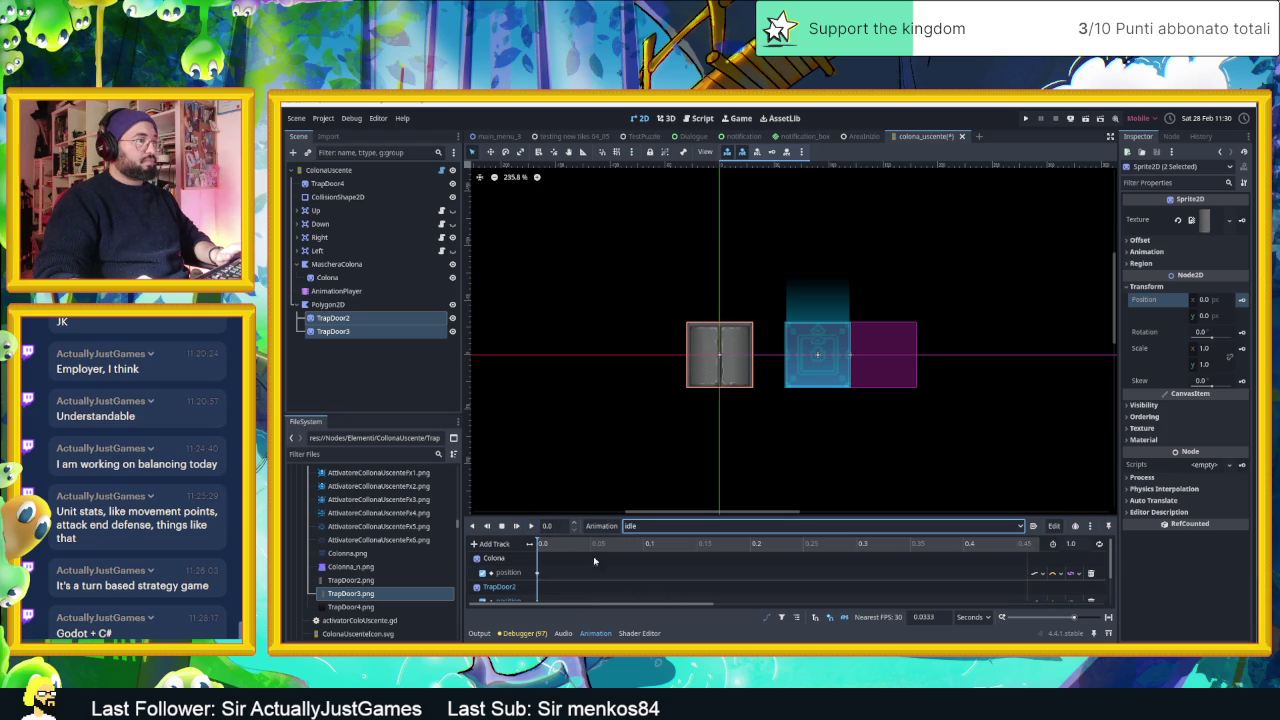
click(531, 527)
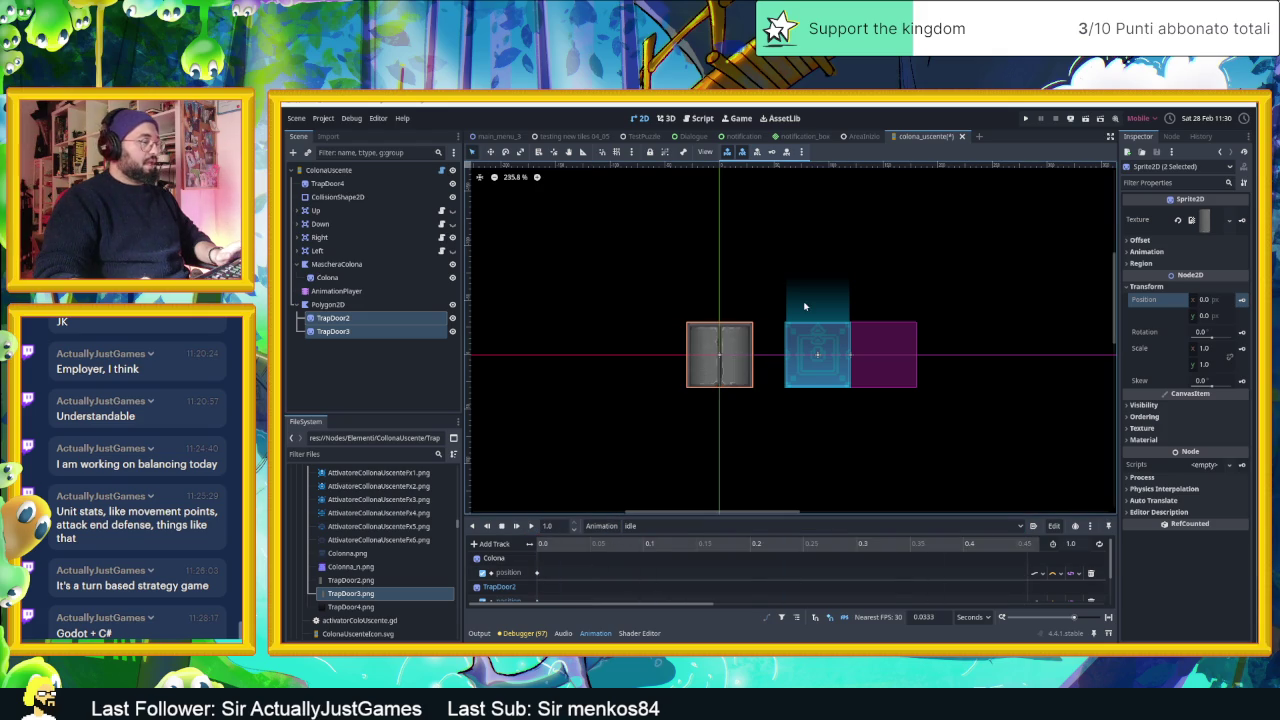
key(ctrl+s)
- Switch to the AreaInizio scene, zoom toward the trapdoor, and run the project
click(862, 136)
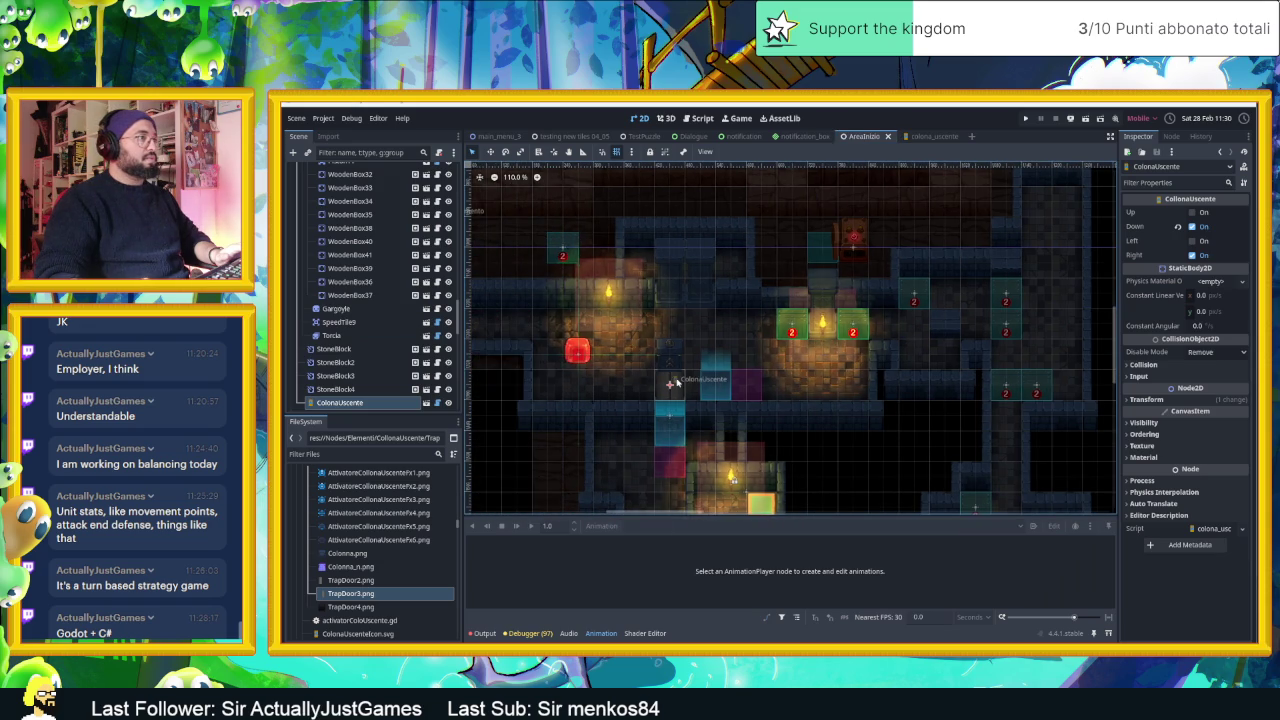
scroll(668, 378, up, 5)
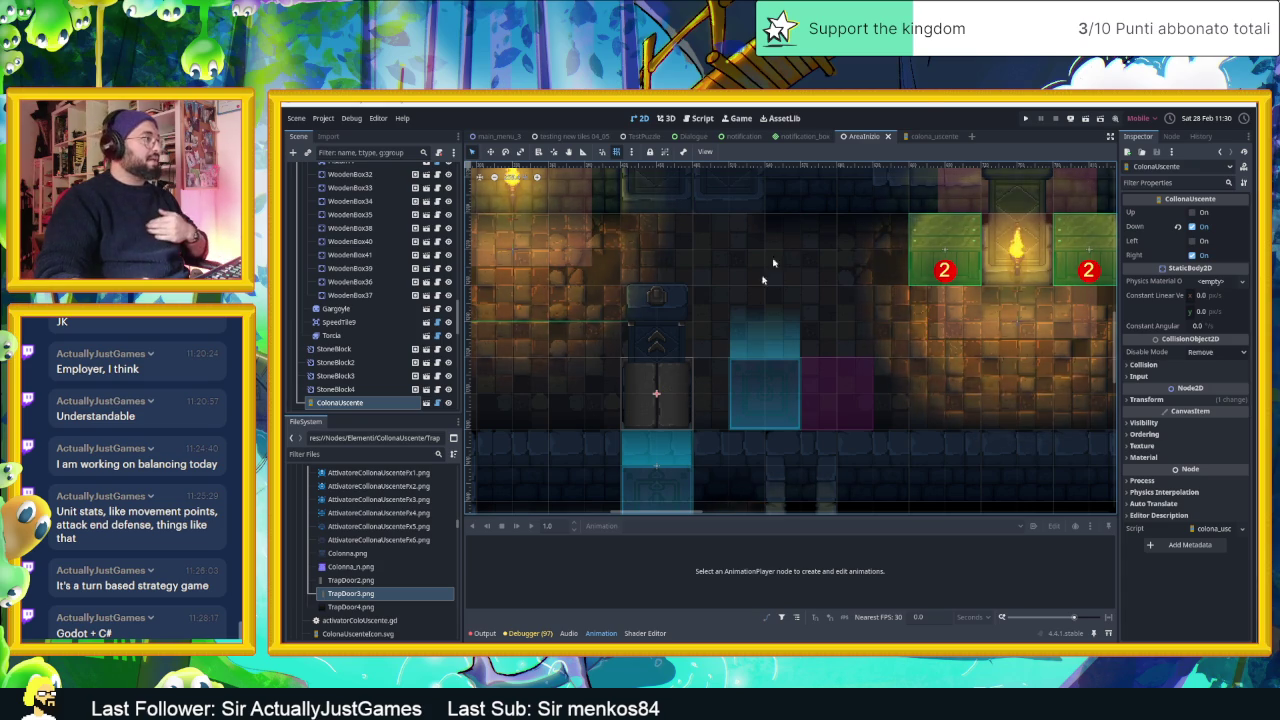
click(1085, 118)
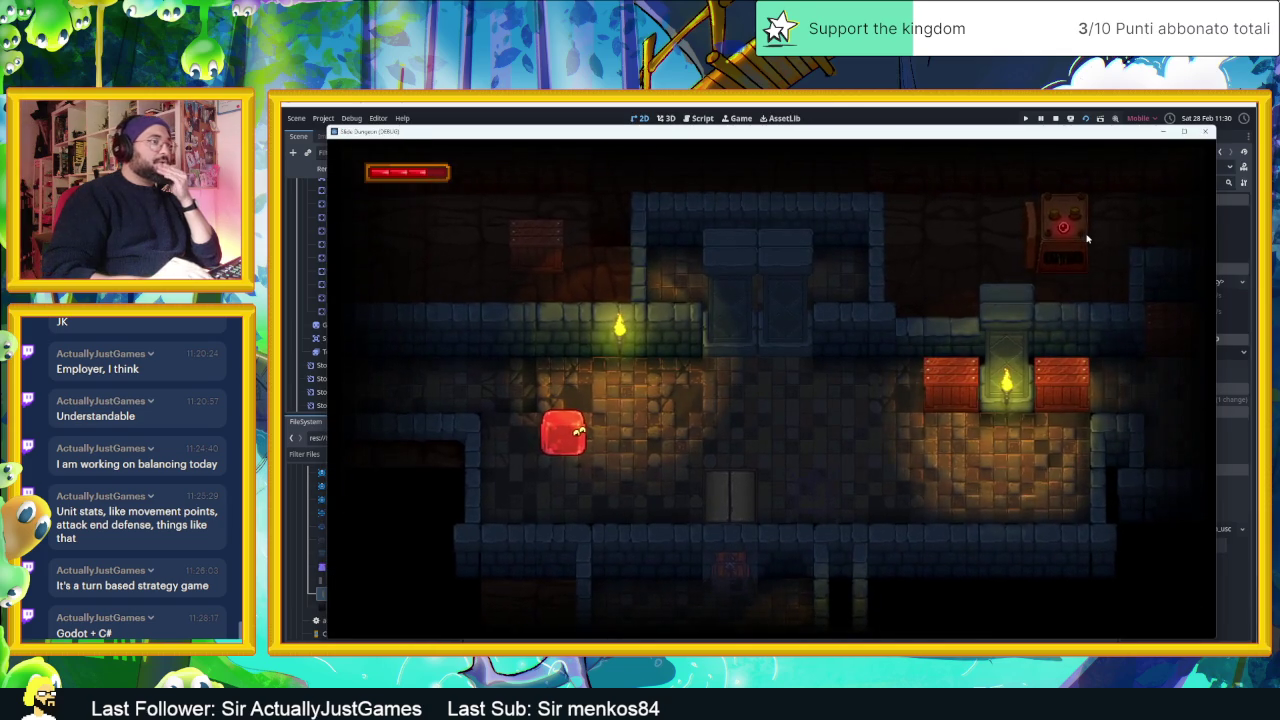
- Move the slime back and forth over the centre trapdoor to trigger its animations
key(Right)
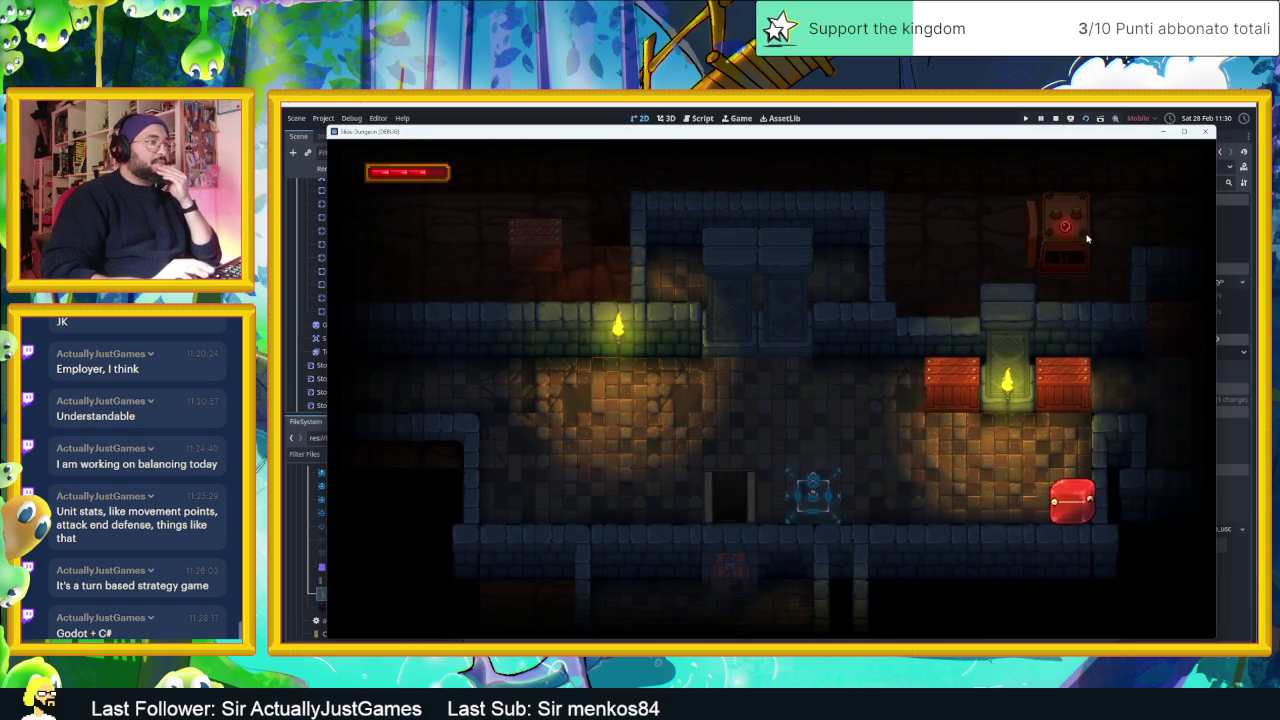
key(Left)
key(Up)
key(Up)
key(Up)
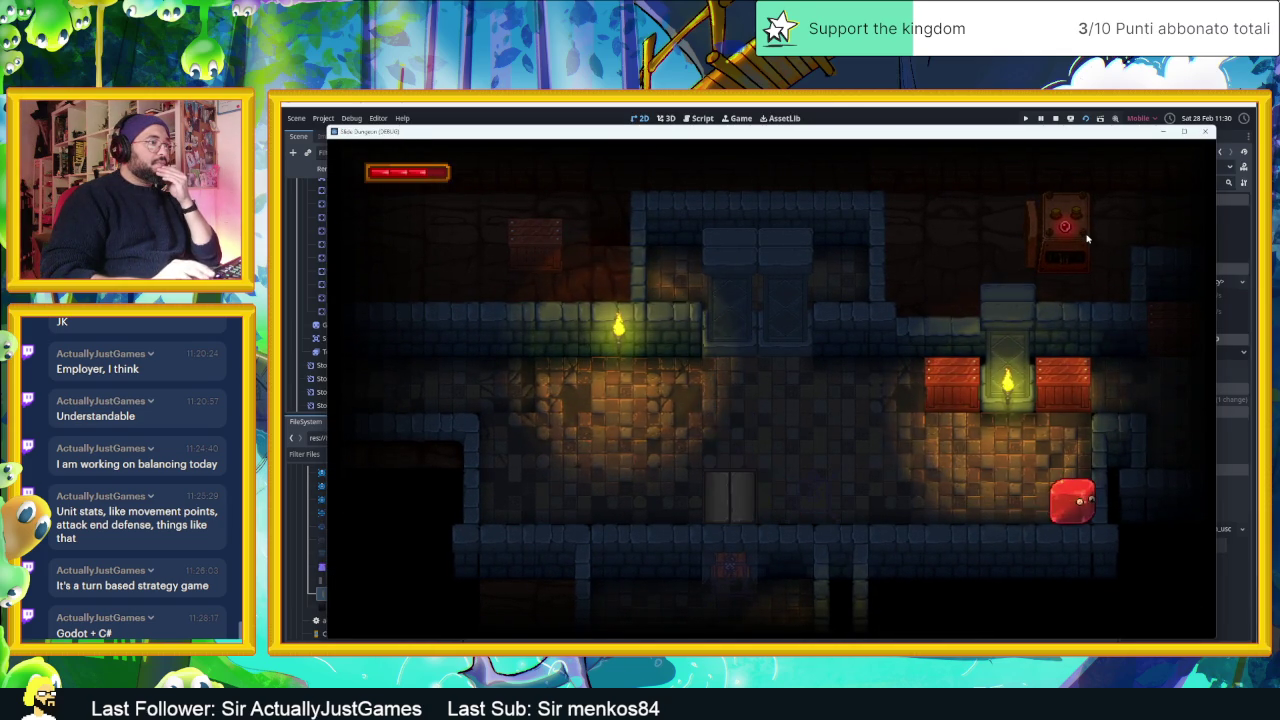
key(Up)
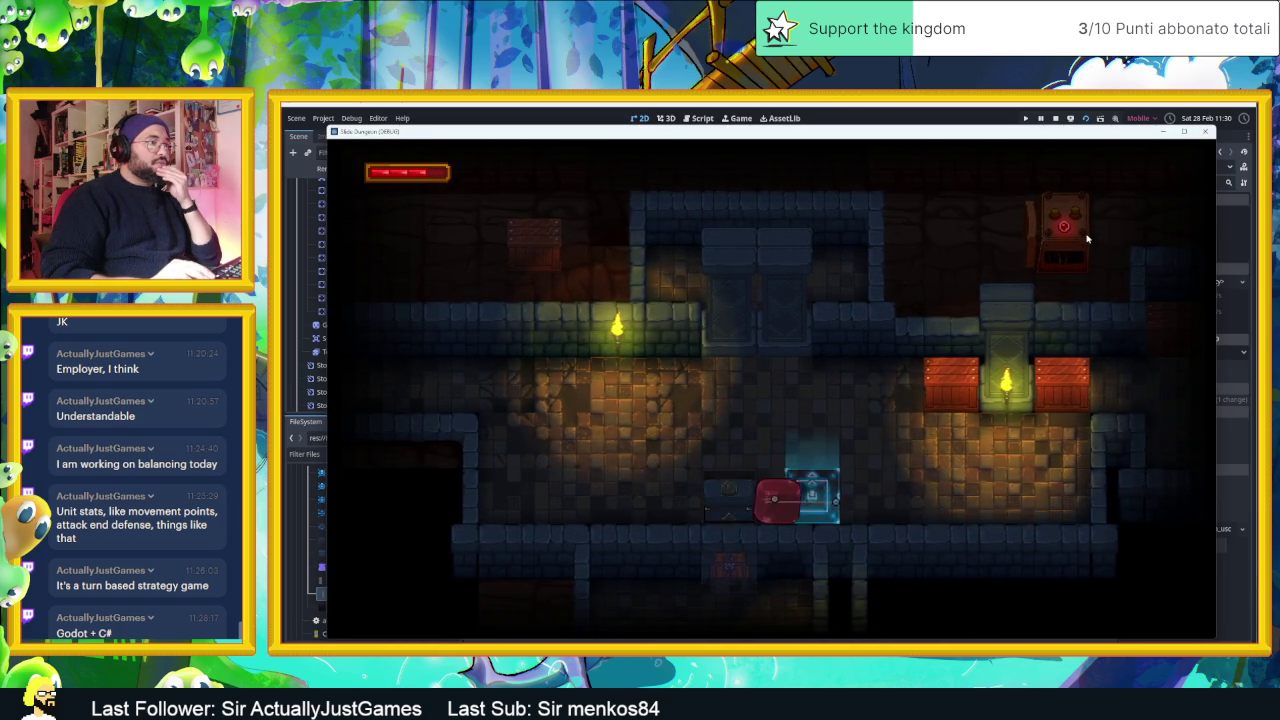
key(Up)
key(Up)
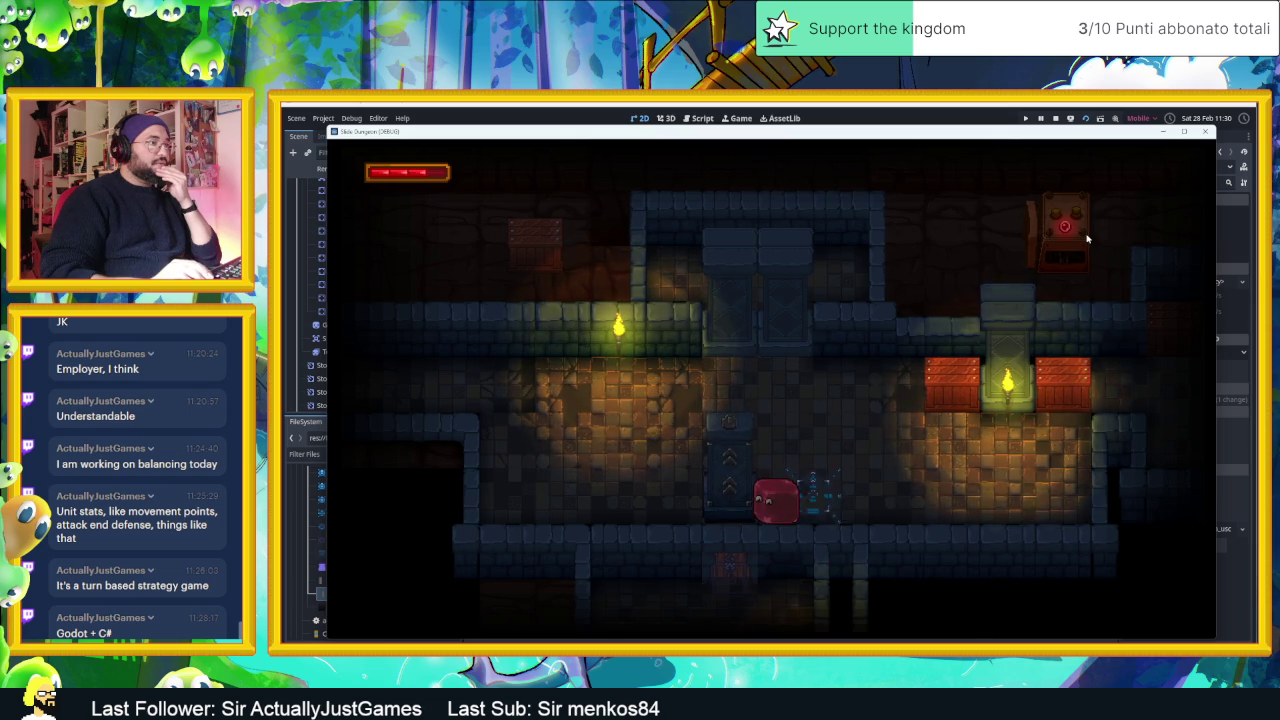
key(Up)
key(Up)
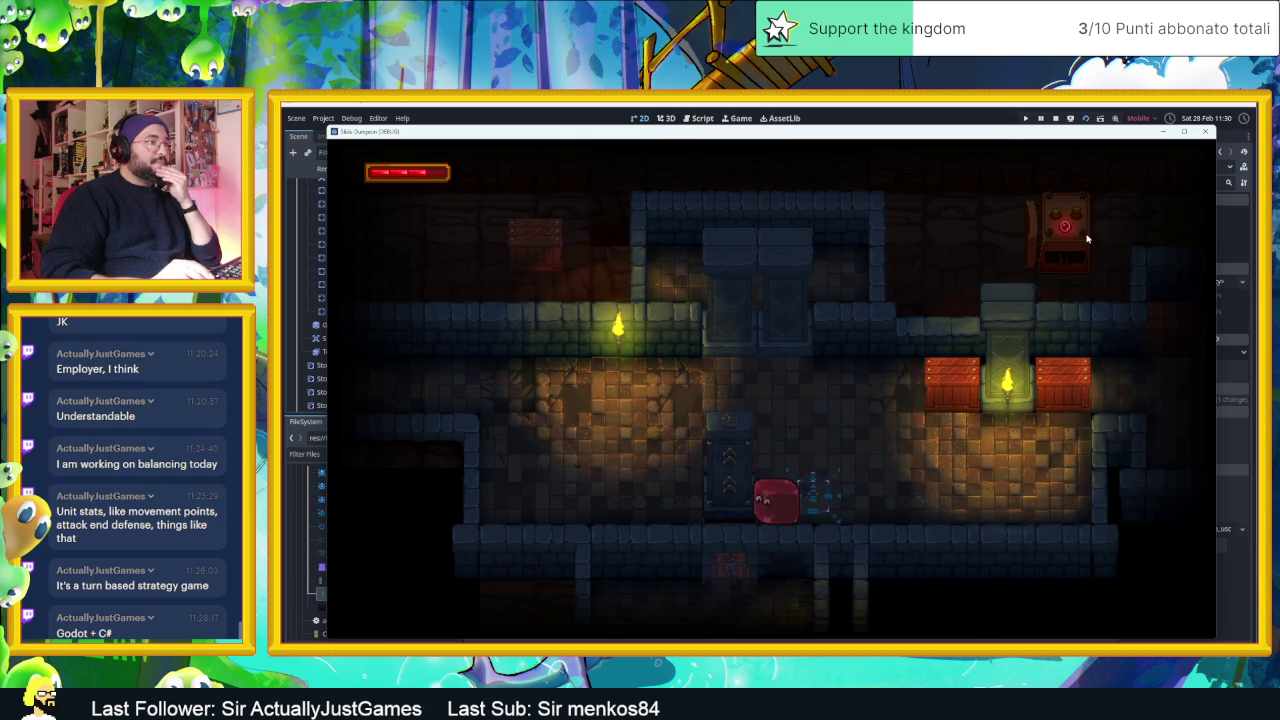
key(Up)
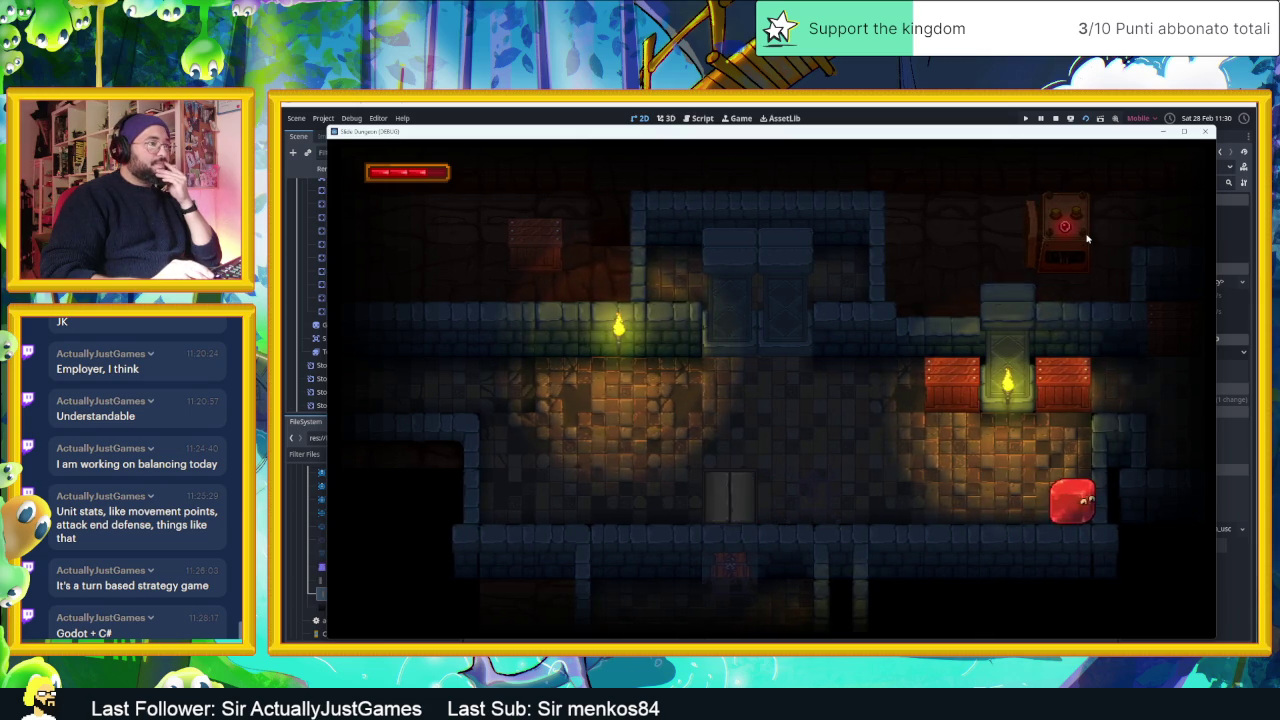
key(Up)
key(Up)
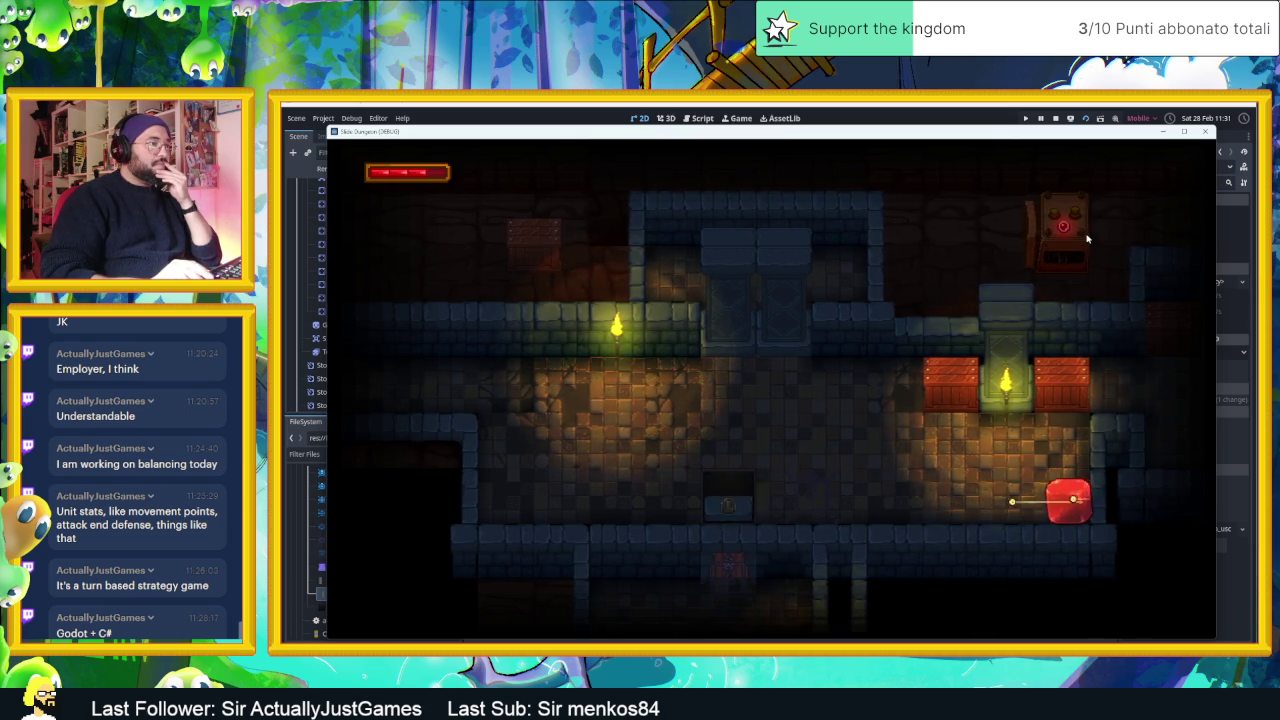
key(Up)
key(Up)
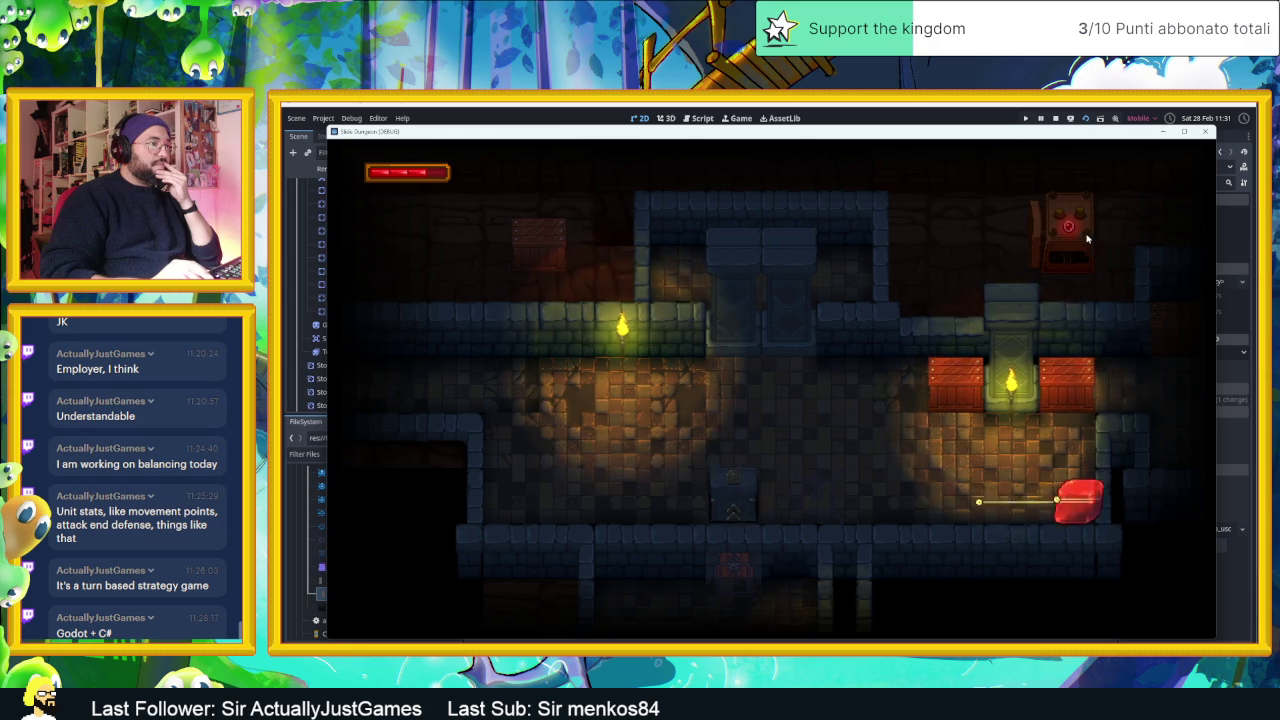
key(Up)
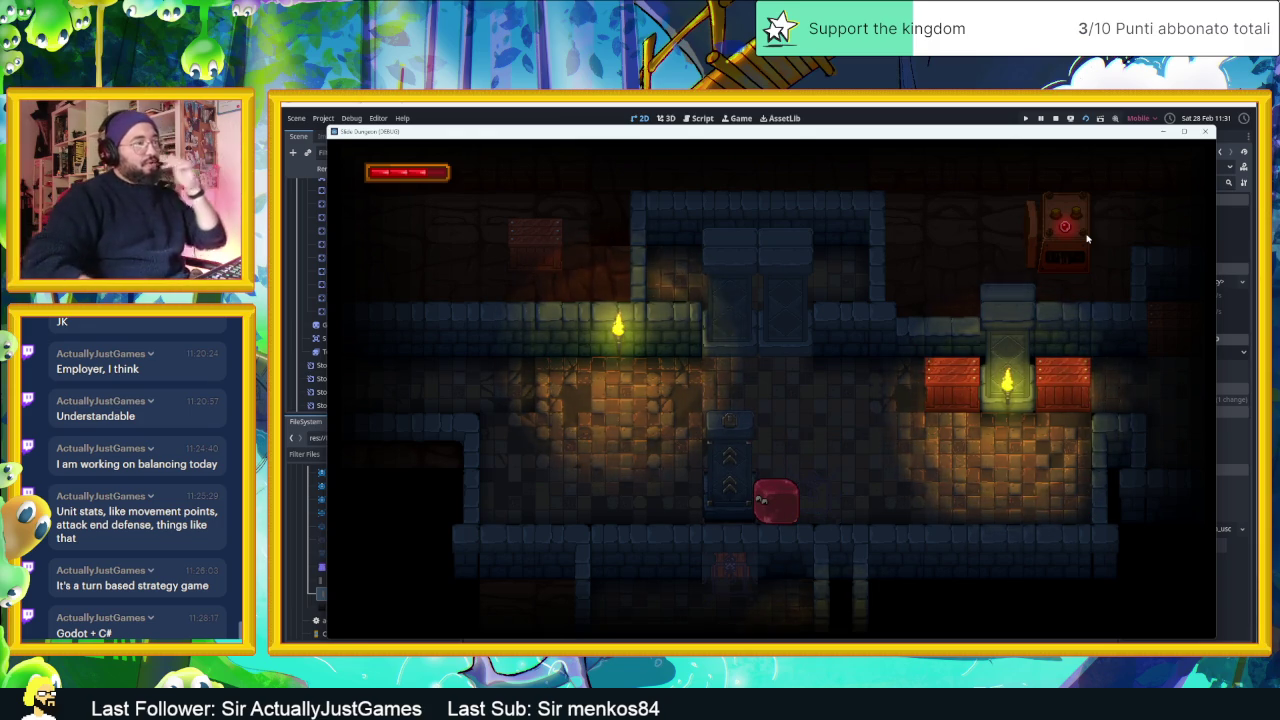
key(Up)
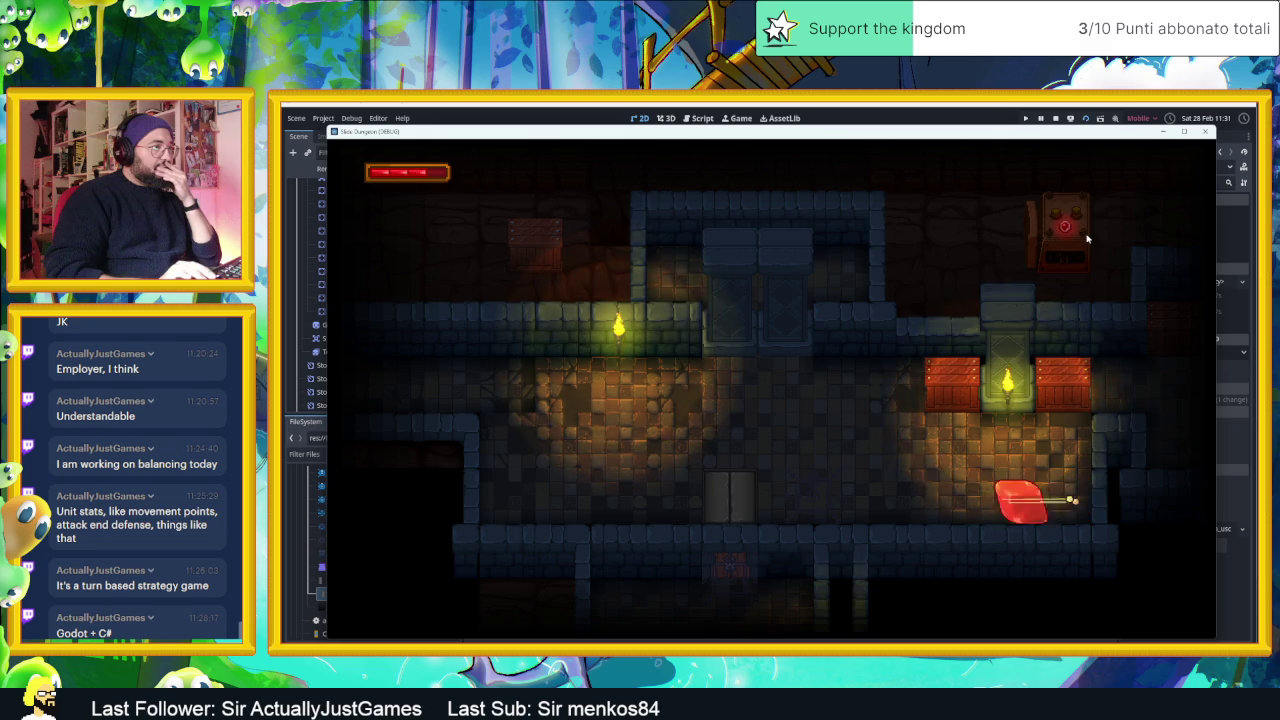
key(Up)
key(Up)
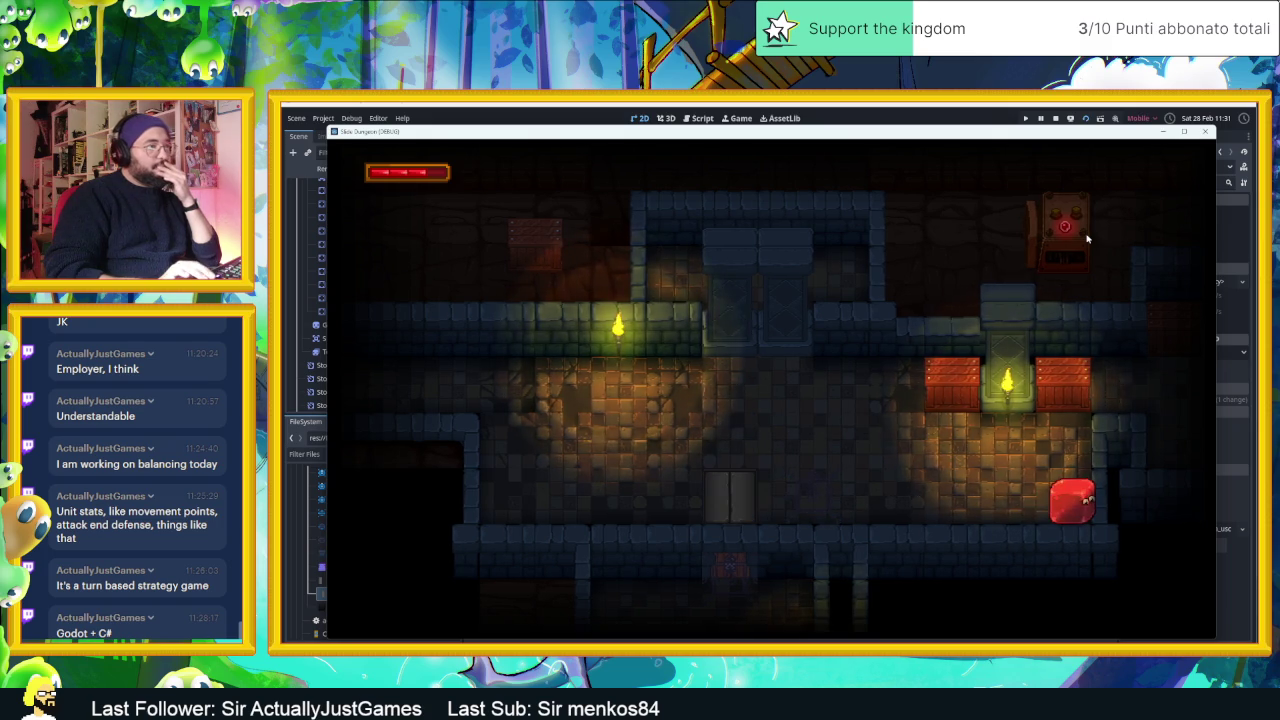
key(Up)
- Send the slime up through the door, dash it into a crate and drop to the lower corridor
key(Up)
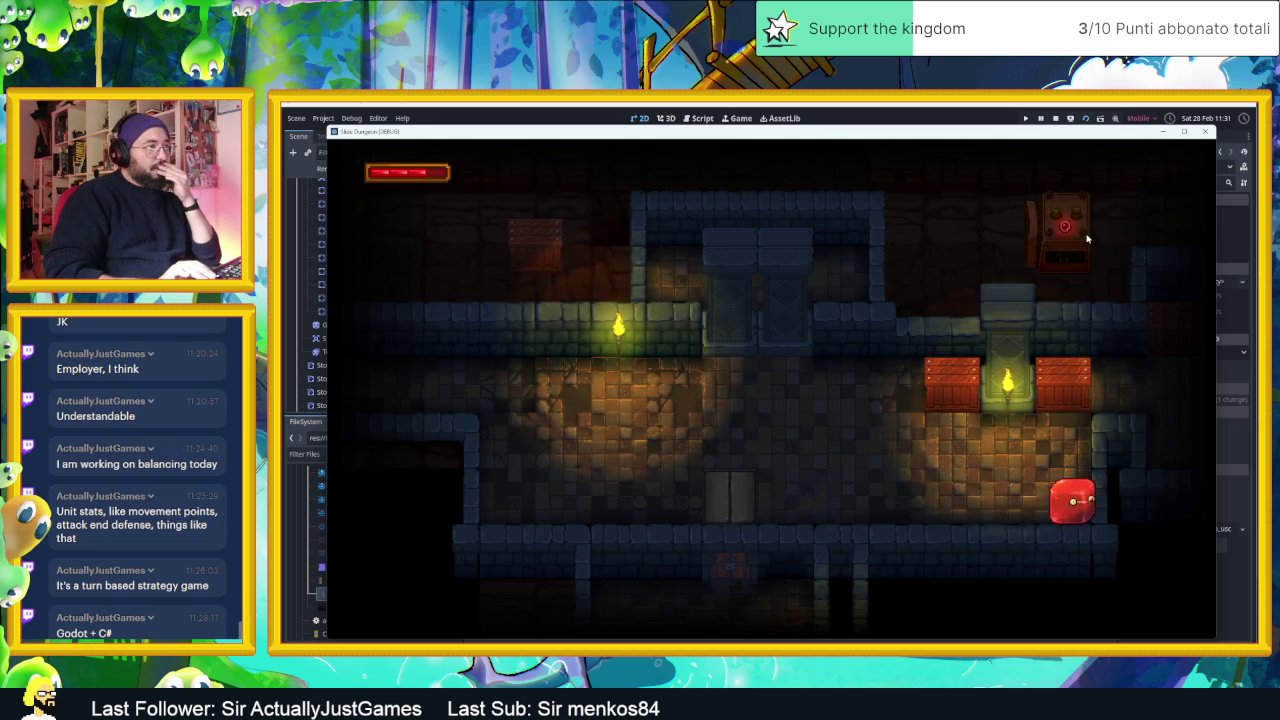
key(Up)
key(Up)
key(Up)
key(Right)
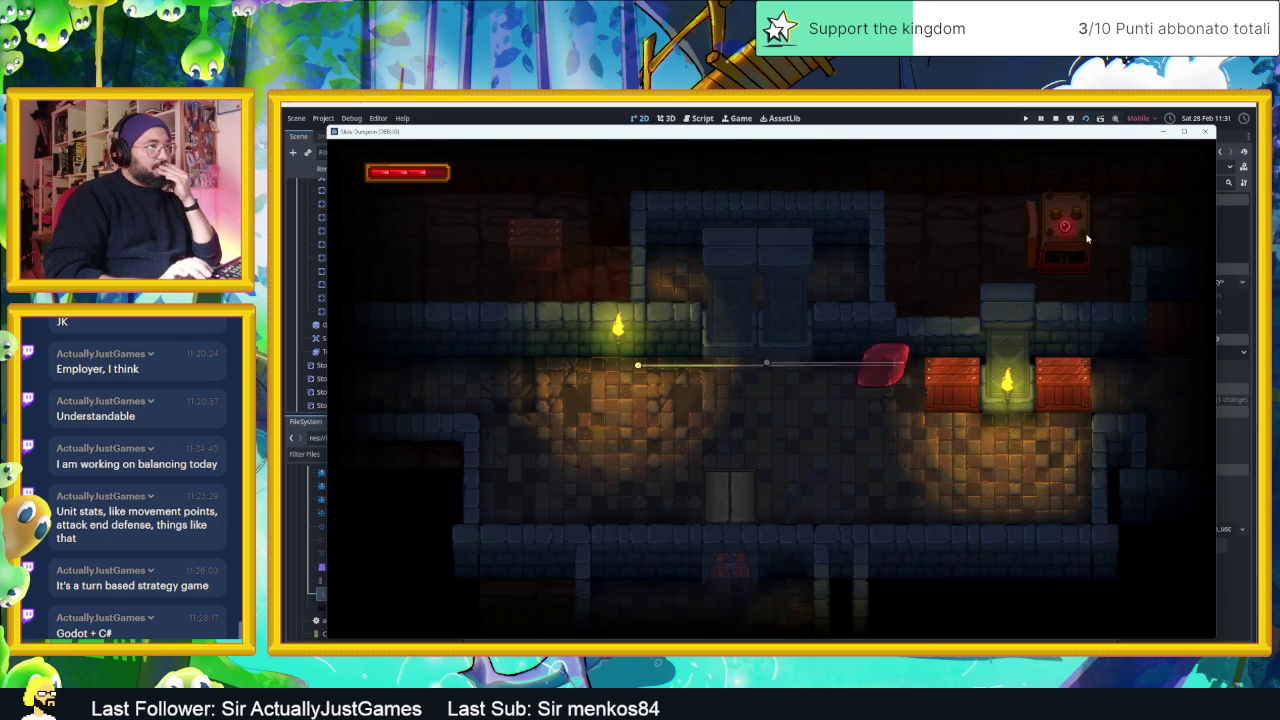
key(Left)
key(Right)
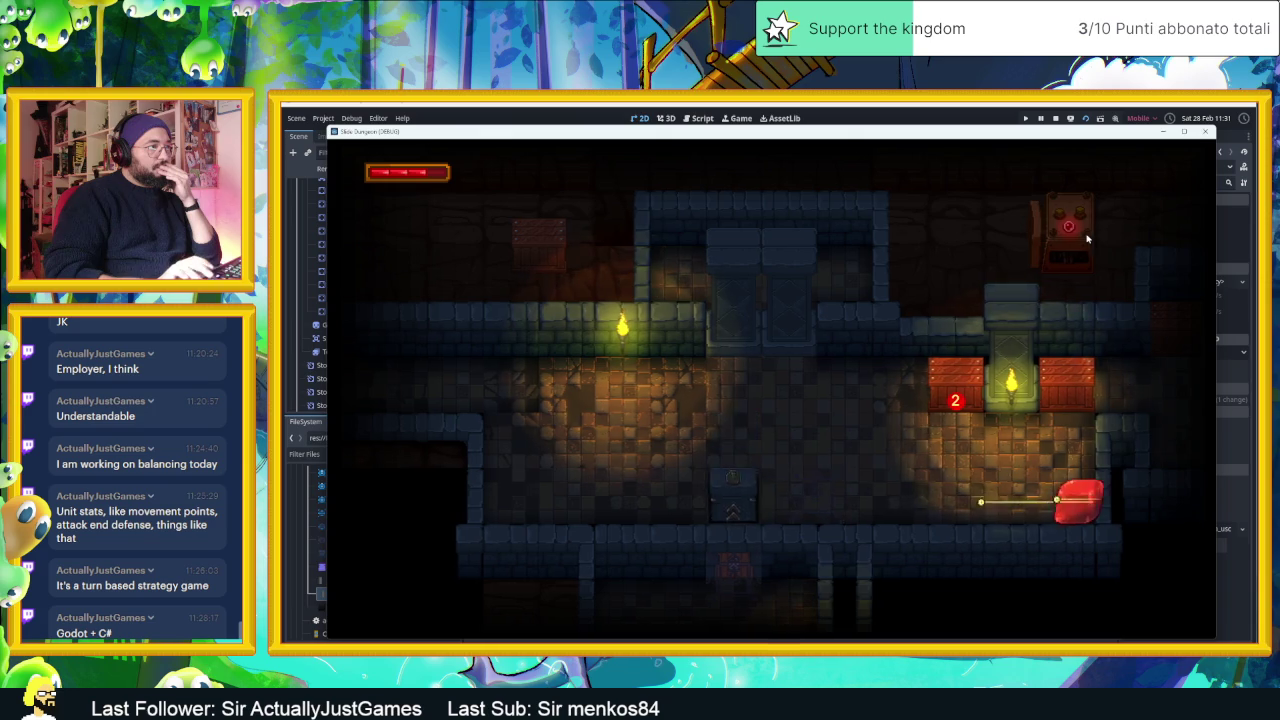
key(Up)
key(Up)
key(Up)
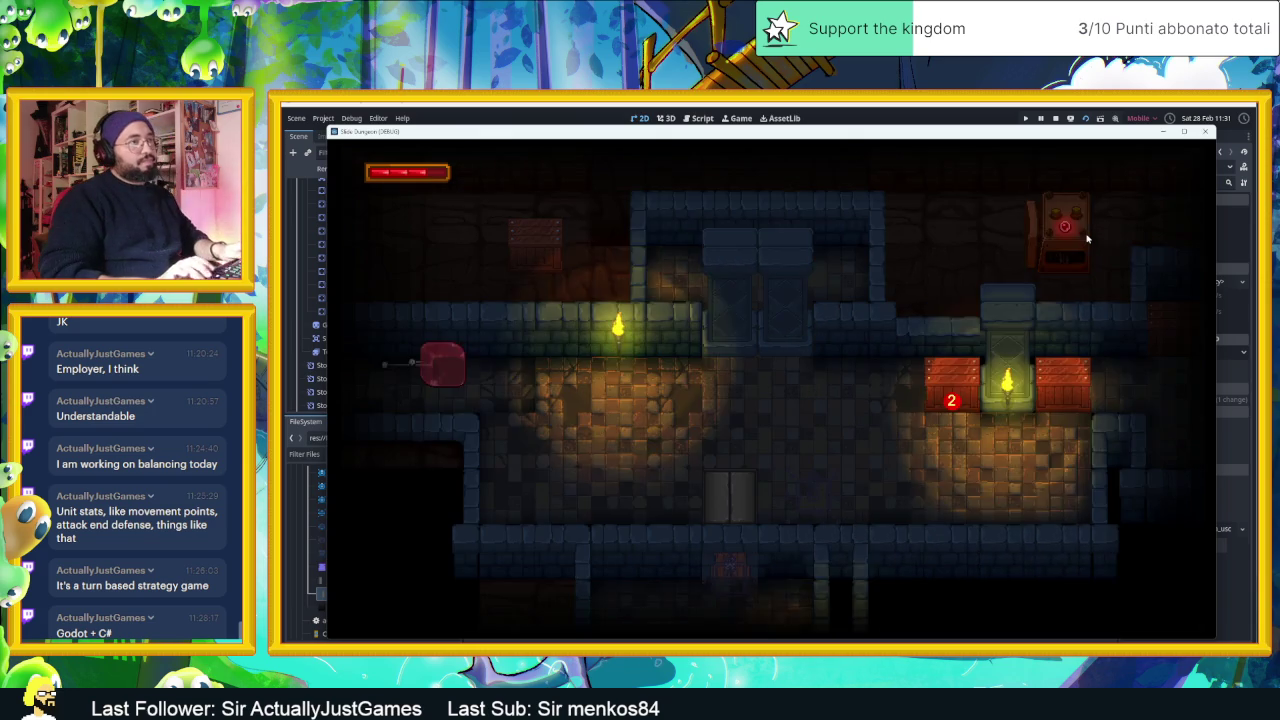
key(Right)
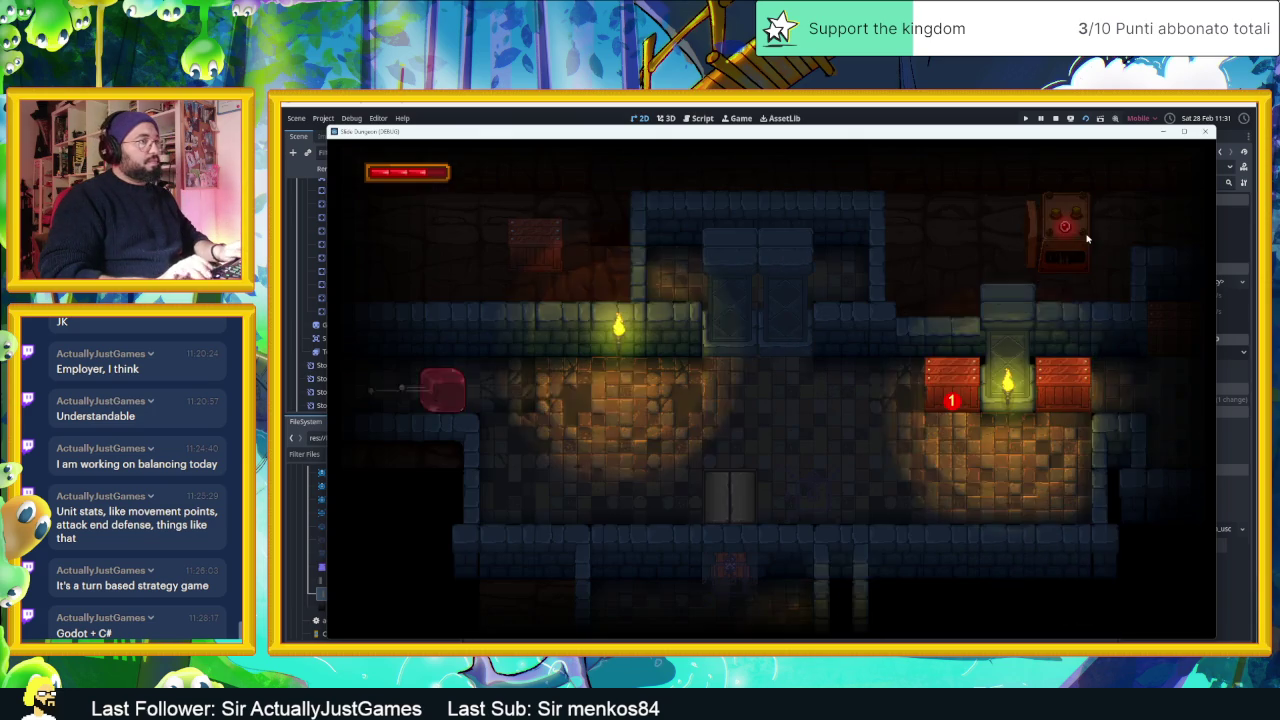
key(Right)
key(Down)
key(Left)
- Cross the blue pad into the new room and dash up to smash the second crate
key(Right)
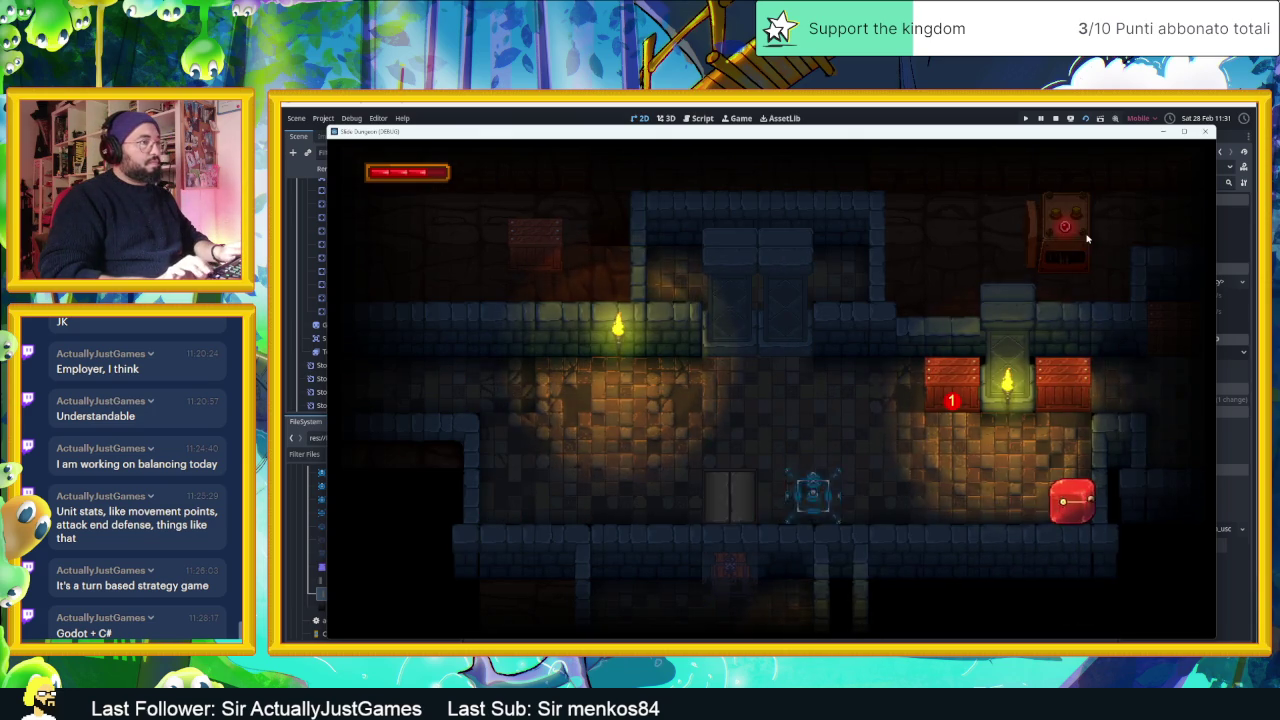
key(Right)
key(Up)
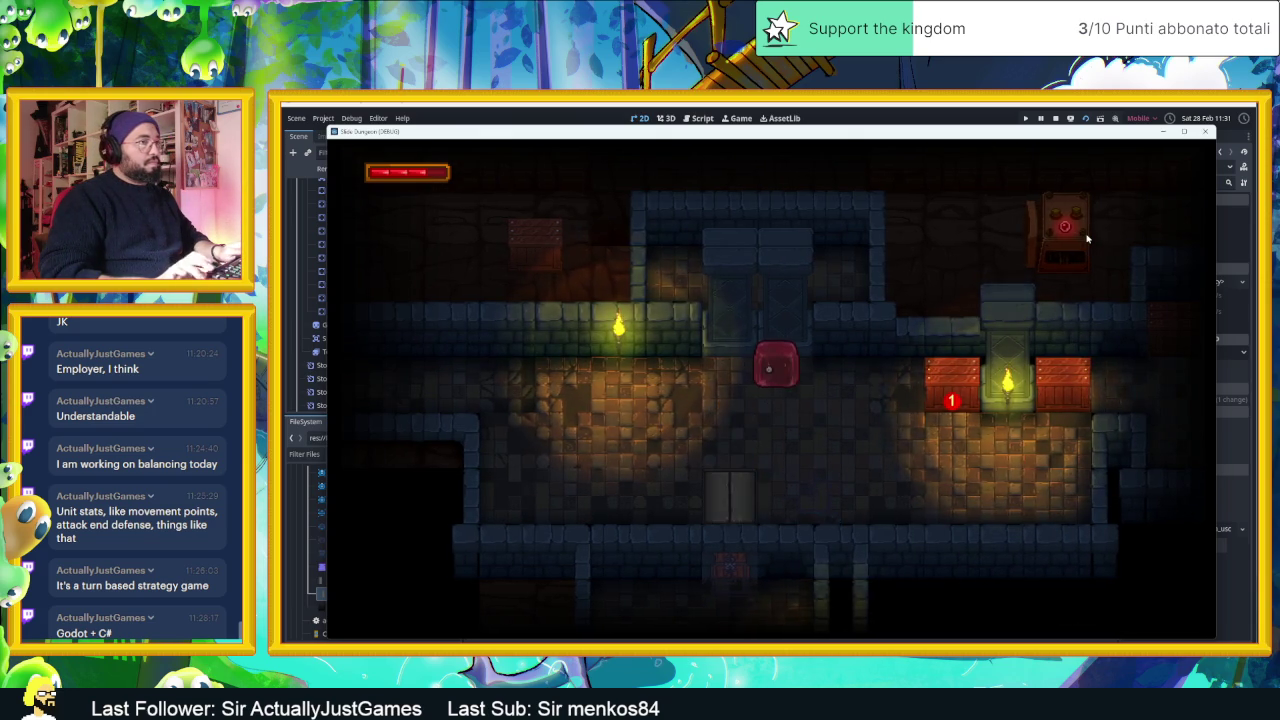
key(Left)
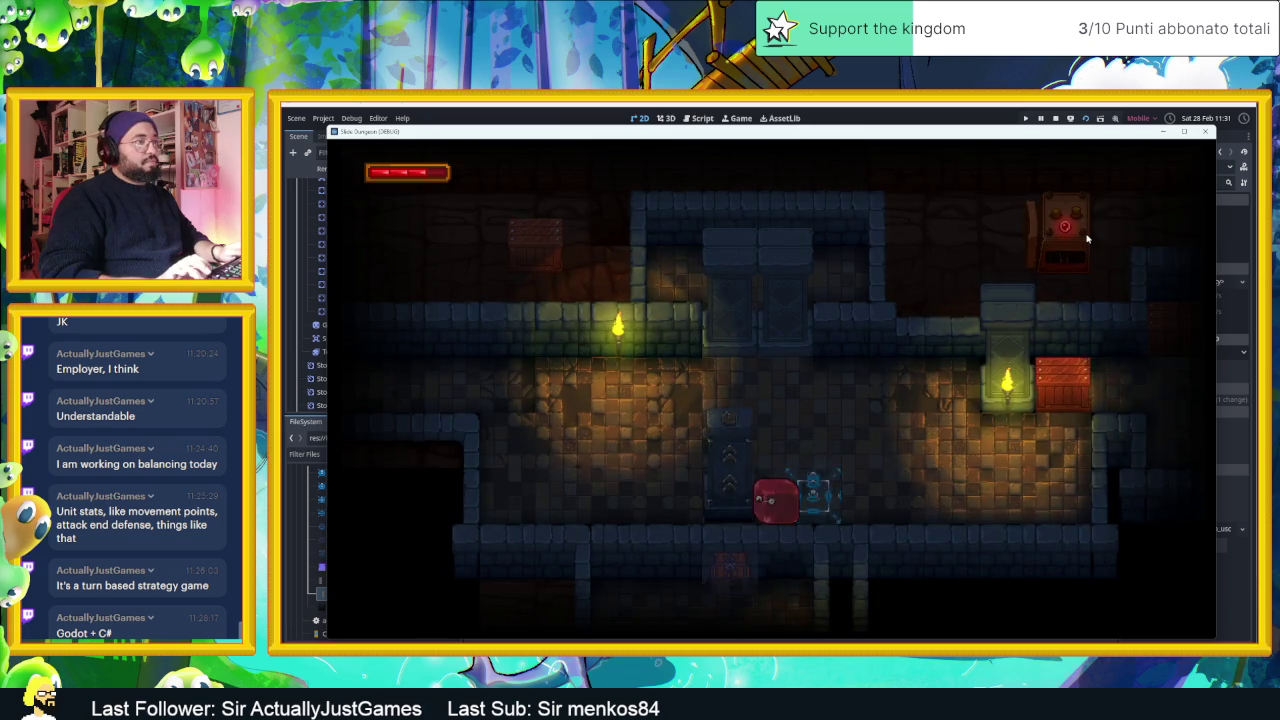
key(Right)
key(Up)
key(Down)
key(Up)
key(Down)
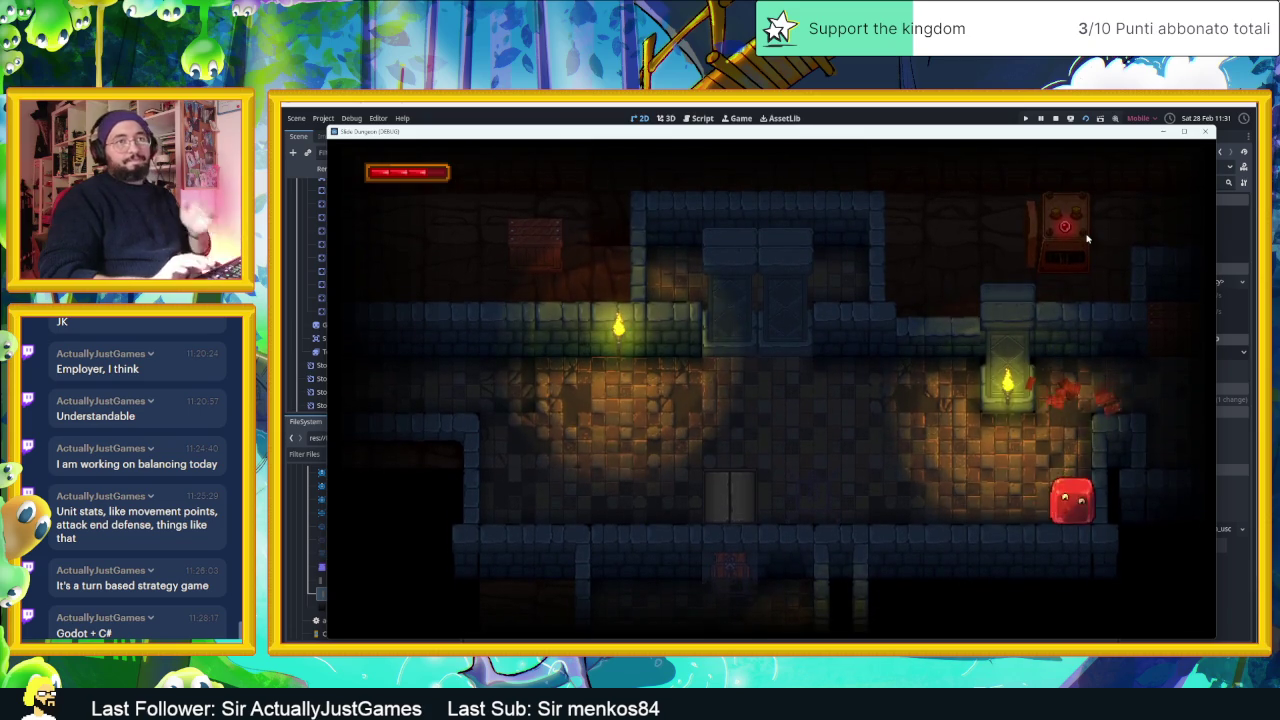
- Stop the running dungeon game and return to the Godot editor
click(1209, 133)
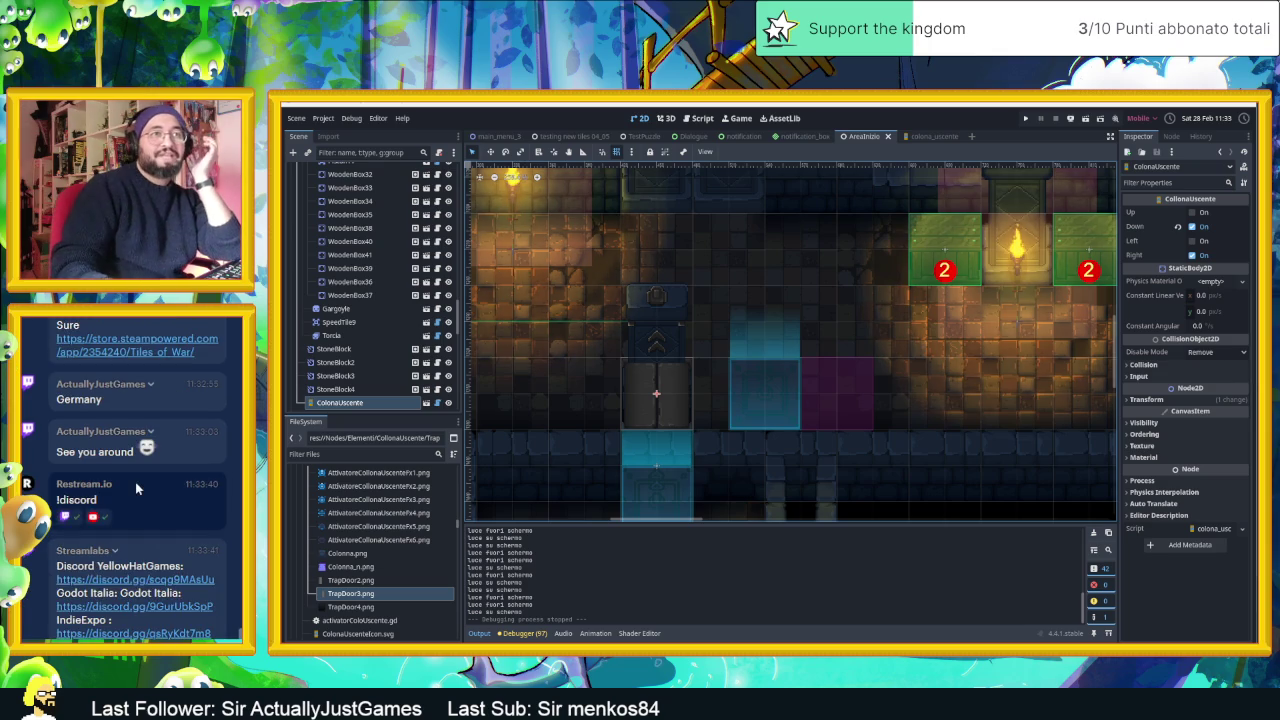
scroll(133, 530, up, 3)
scroll(131, 528, up, 1)
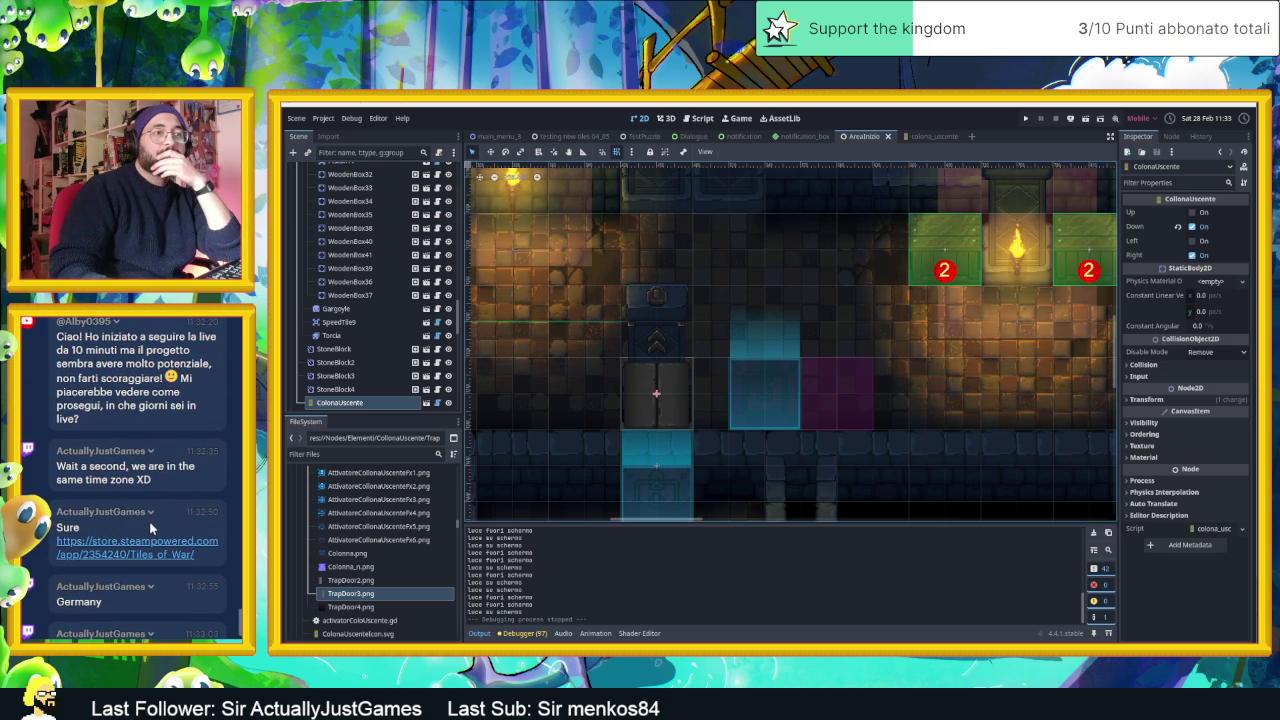
- Open the Tiles of War Steam store page linked in the chat
scroll(149, 520, down, 2)
scroll(149, 520, up, 3)
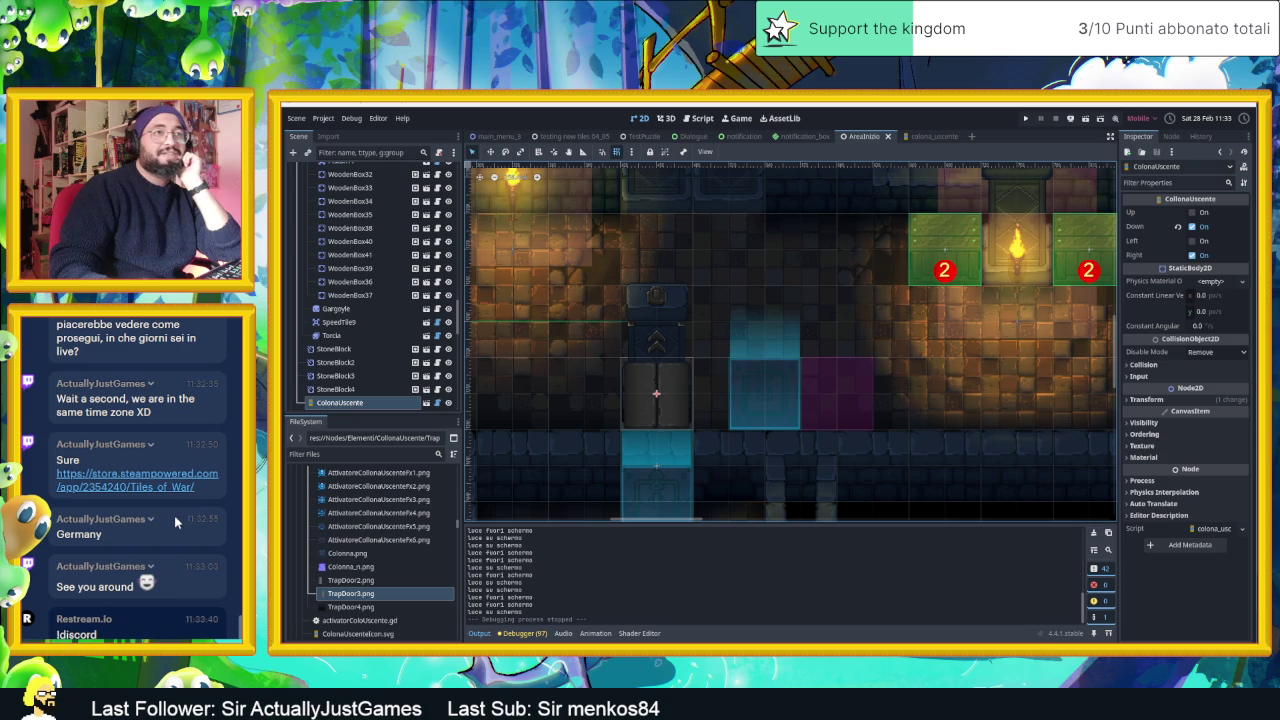
scroll(177, 544, down, 3)
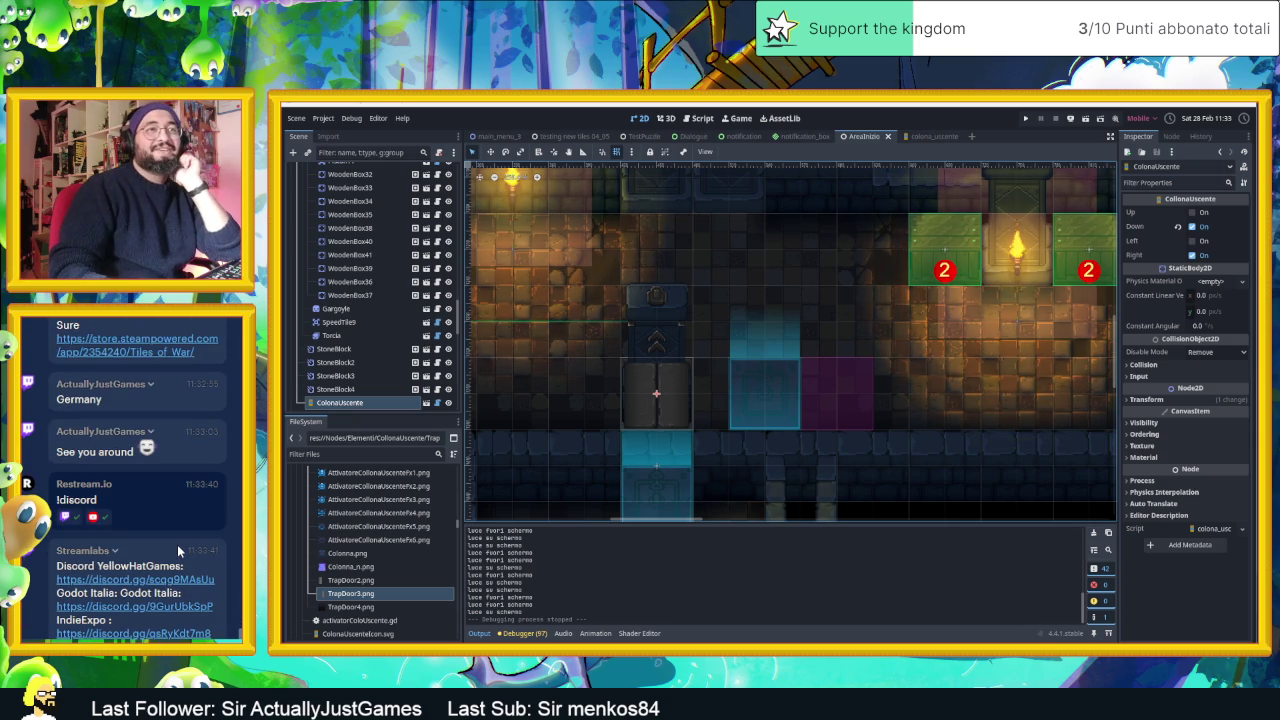
click(141, 346)
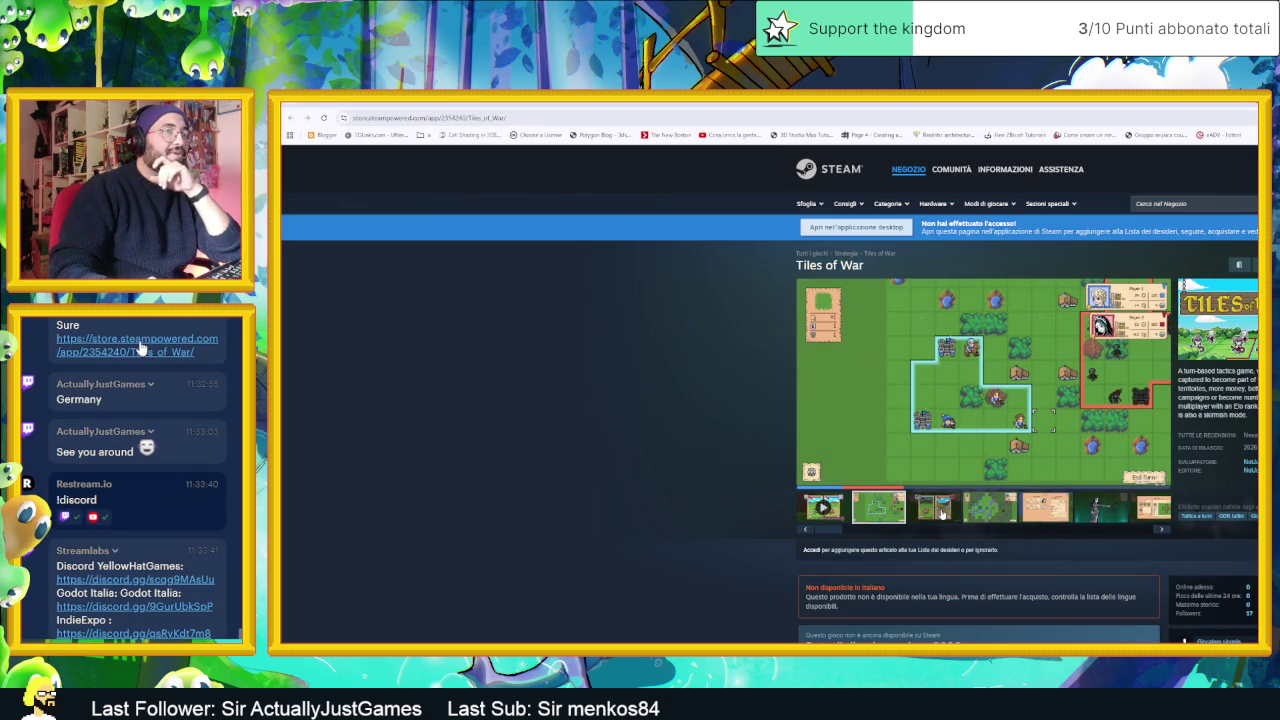
- View a battle screenshot, enlarge the window, and wishlist Tiles of War after dismissing the sign-in notice
click(941, 512)
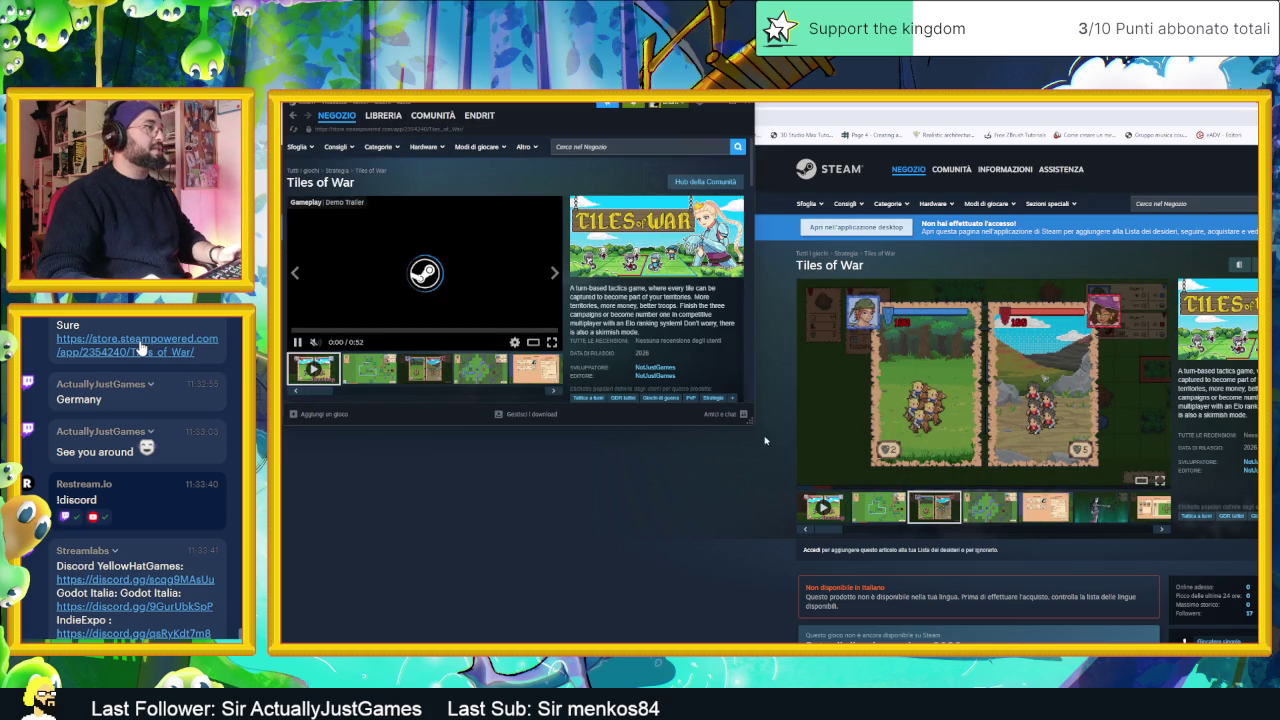
mouse_move(750, 423)
mouse_down()
mouse_move(1057, 543)
mouse_move(1180, 575)
mouse_up()
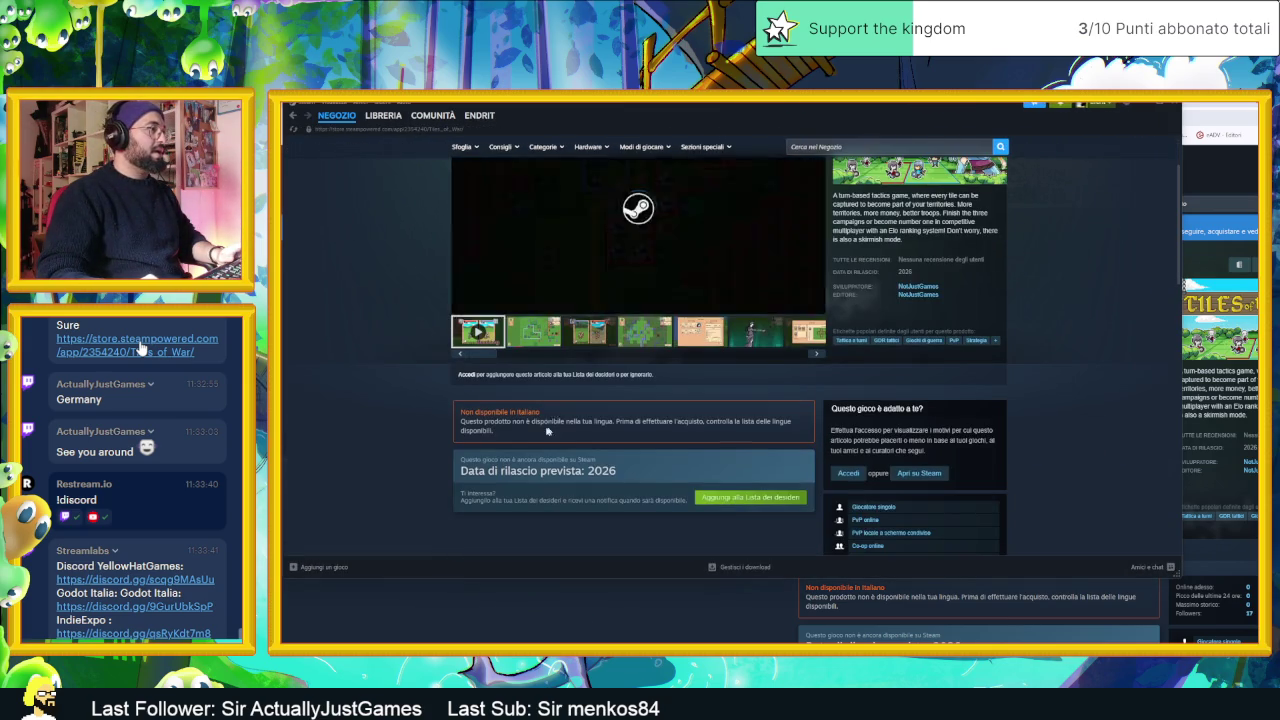
click(745, 497)
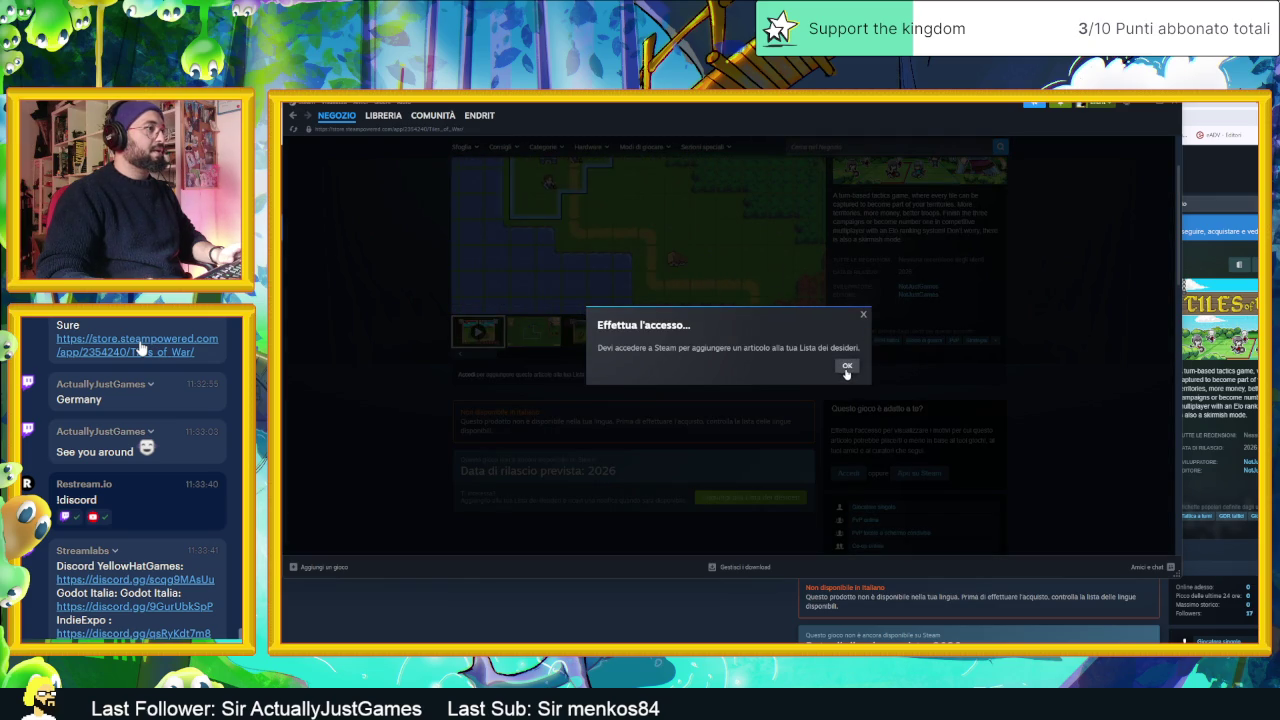
click(847, 367)
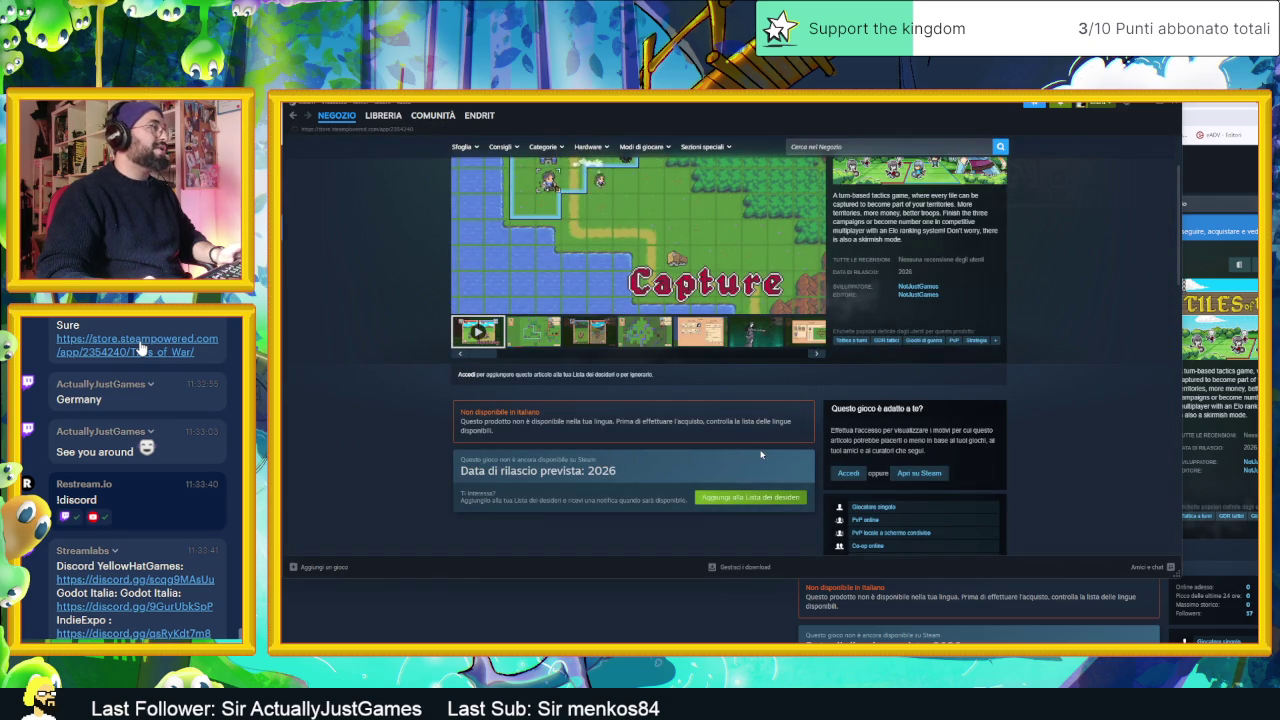
scroll(771, 458, down, 1)
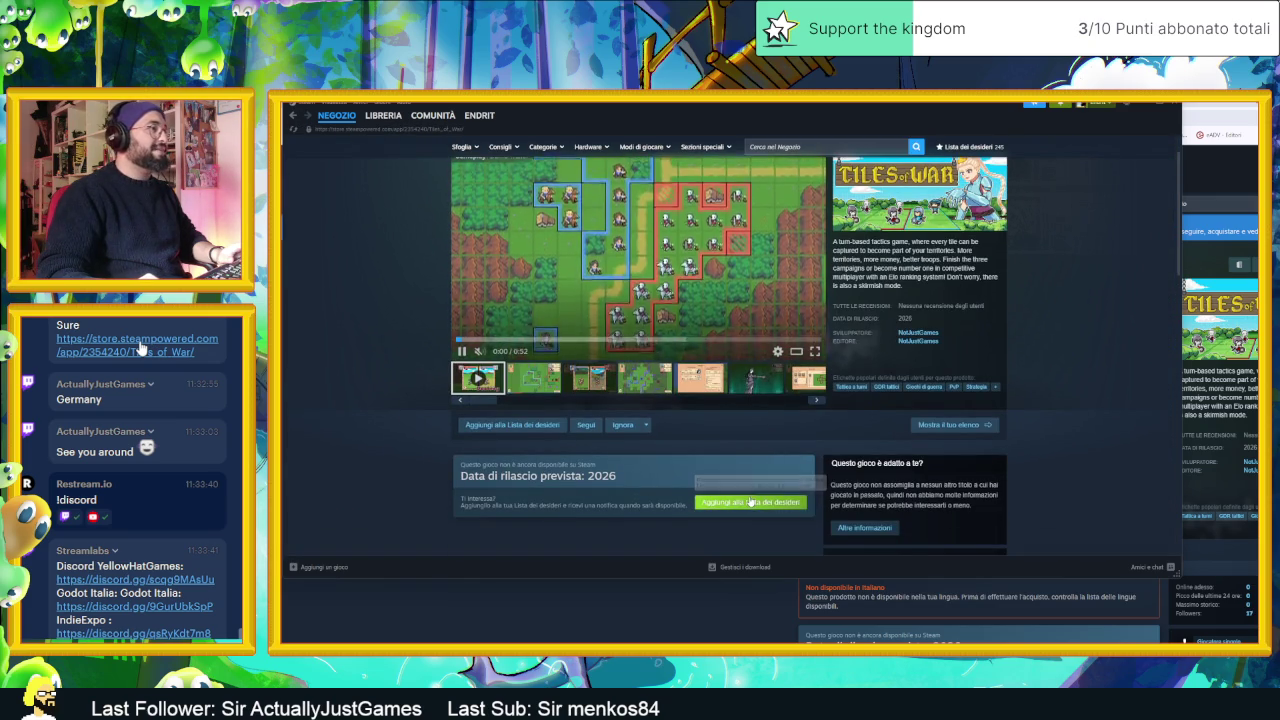
click(749, 502)
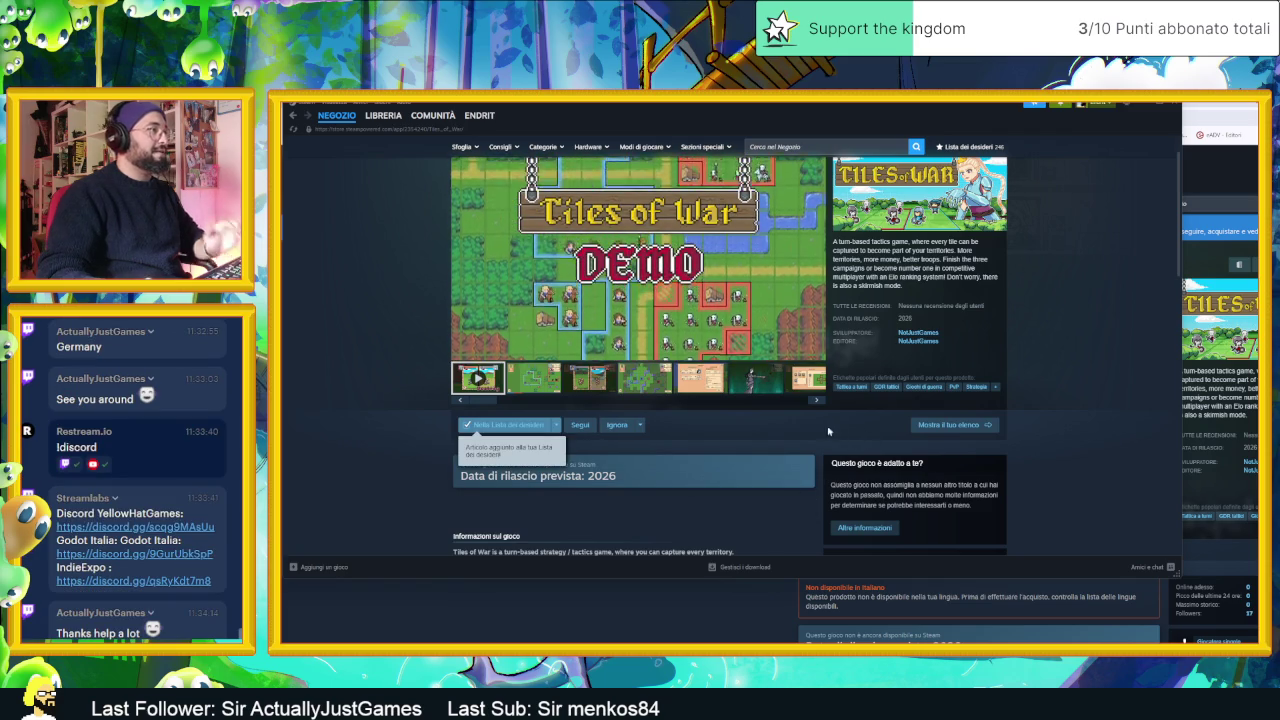
scroll(808, 437, up, 1)
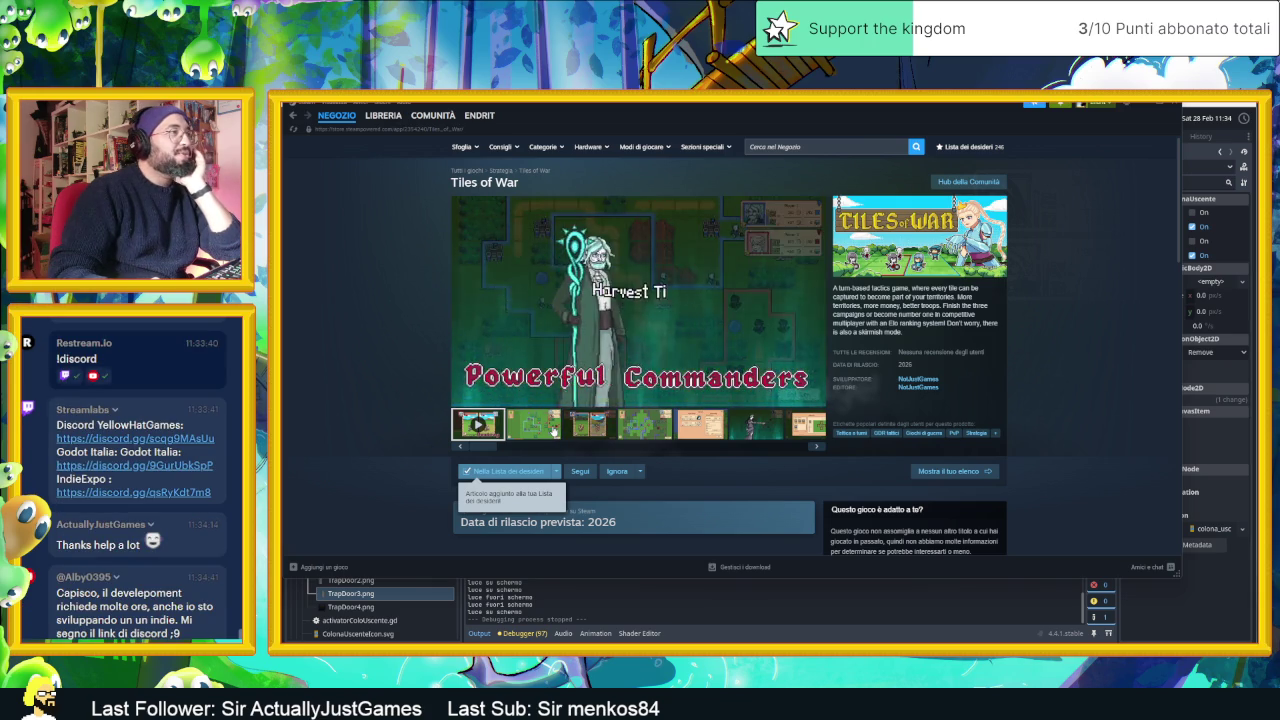
click(553, 430)
click(608, 430)
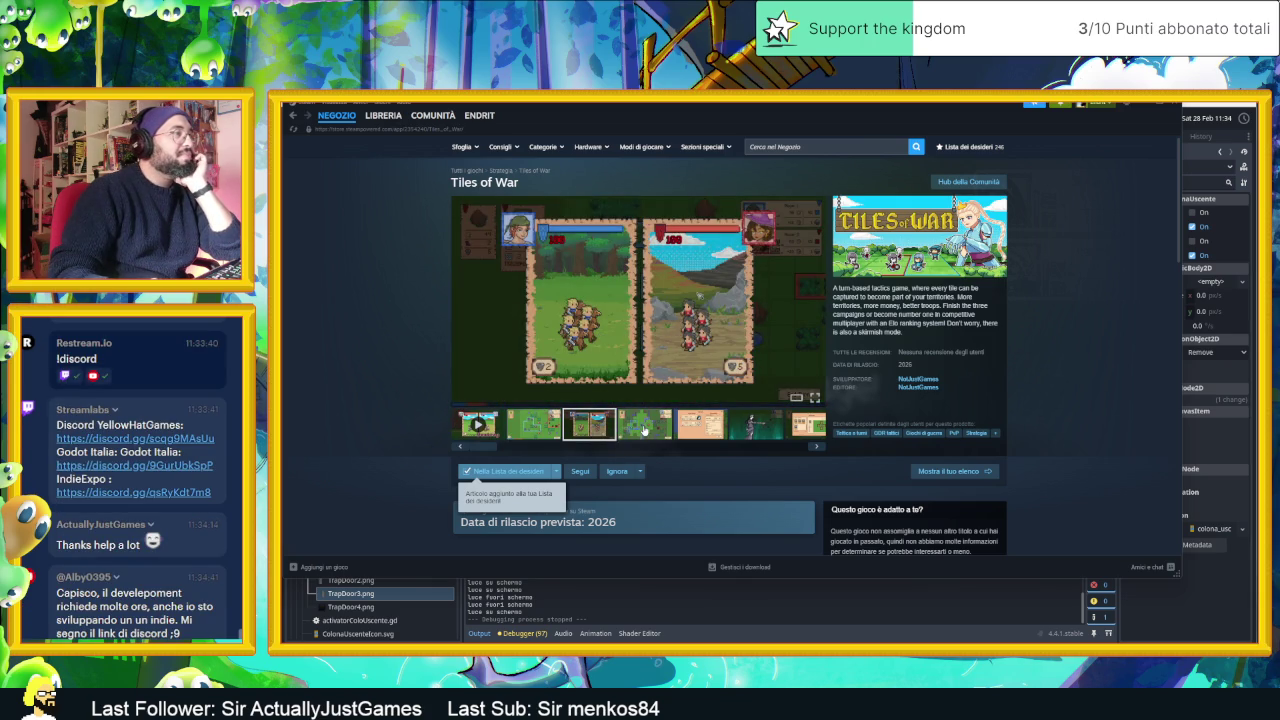
click(644, 430)
click(700, 430)
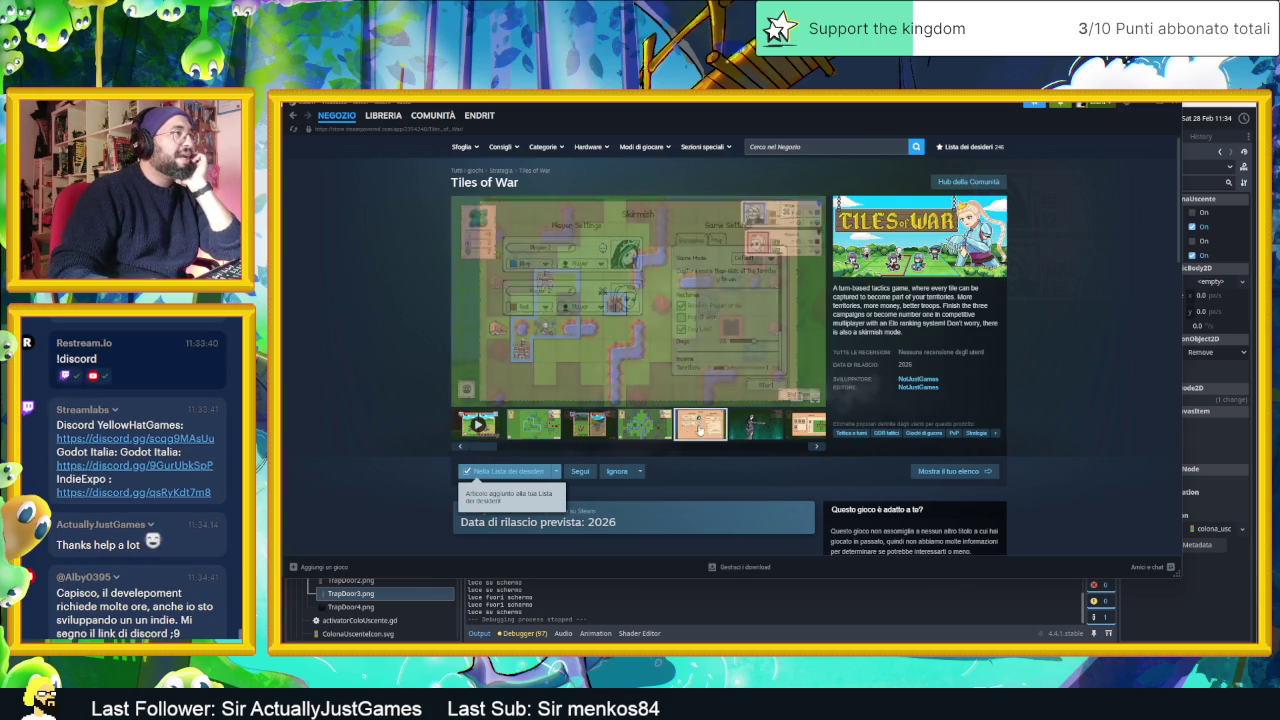
click(750, 430)
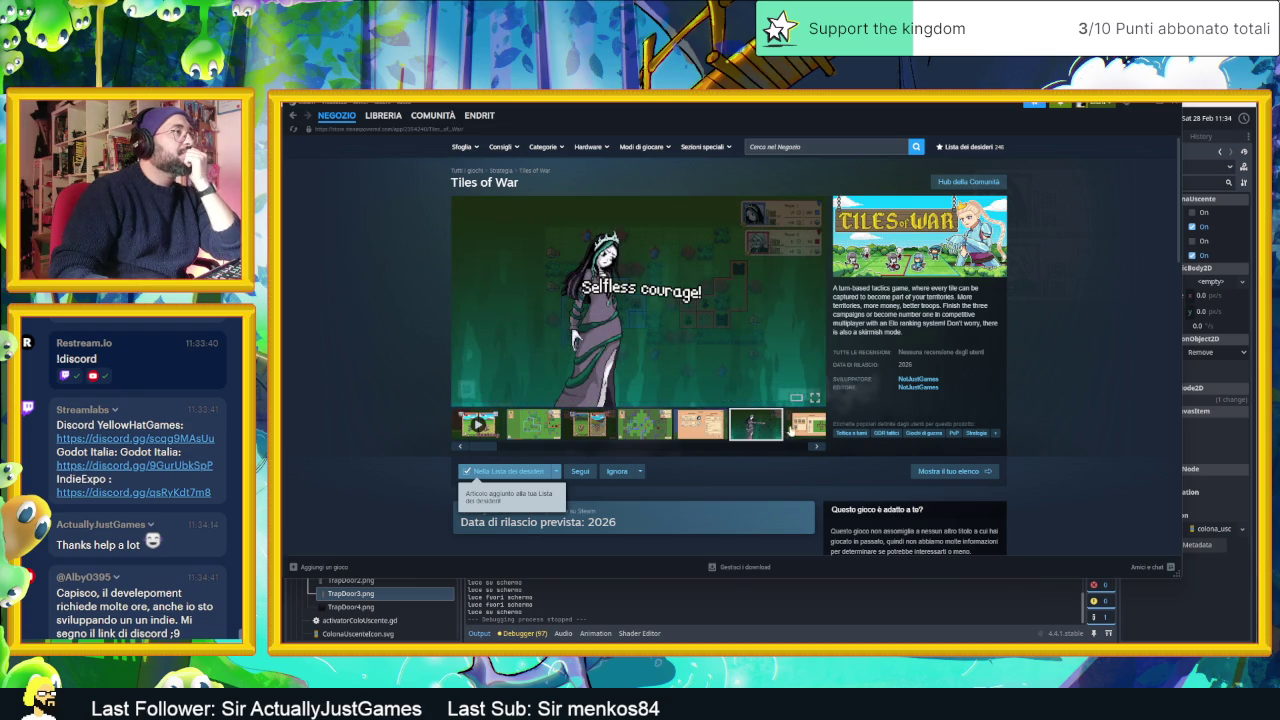
click(806, 432)
click(821, 449)
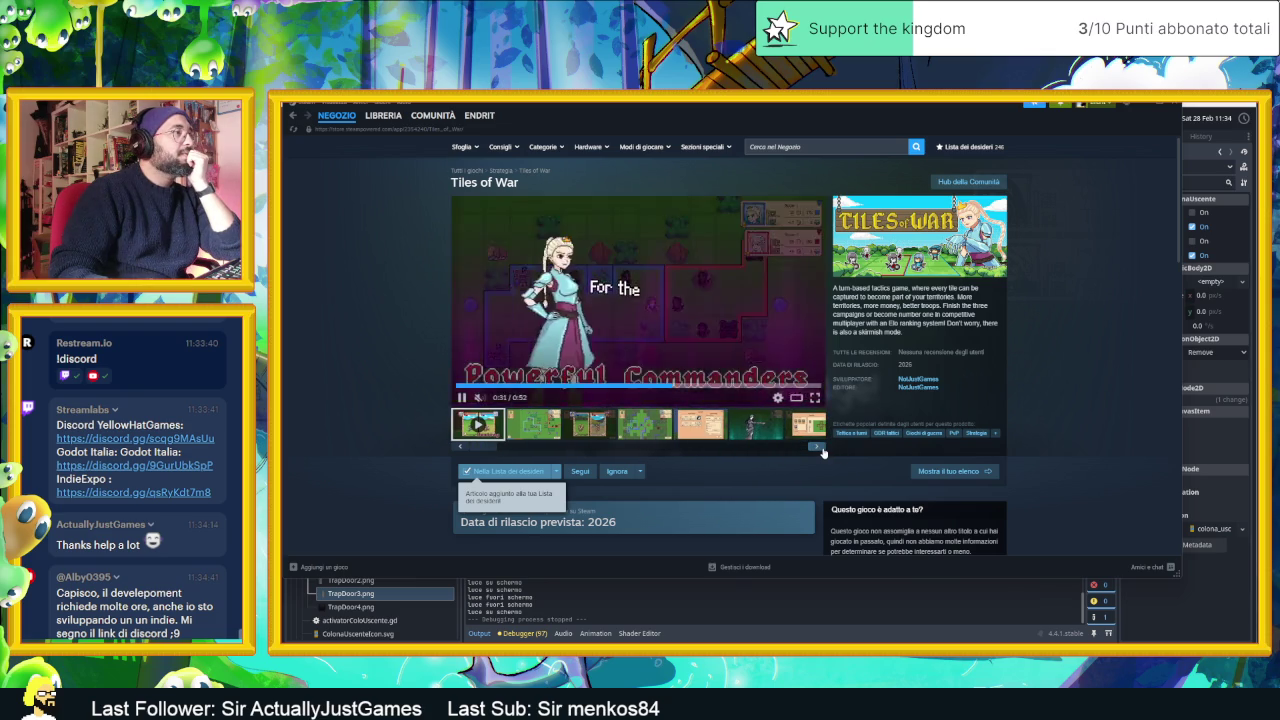
click(821, 449)
scroll(775, 461, down, 1)
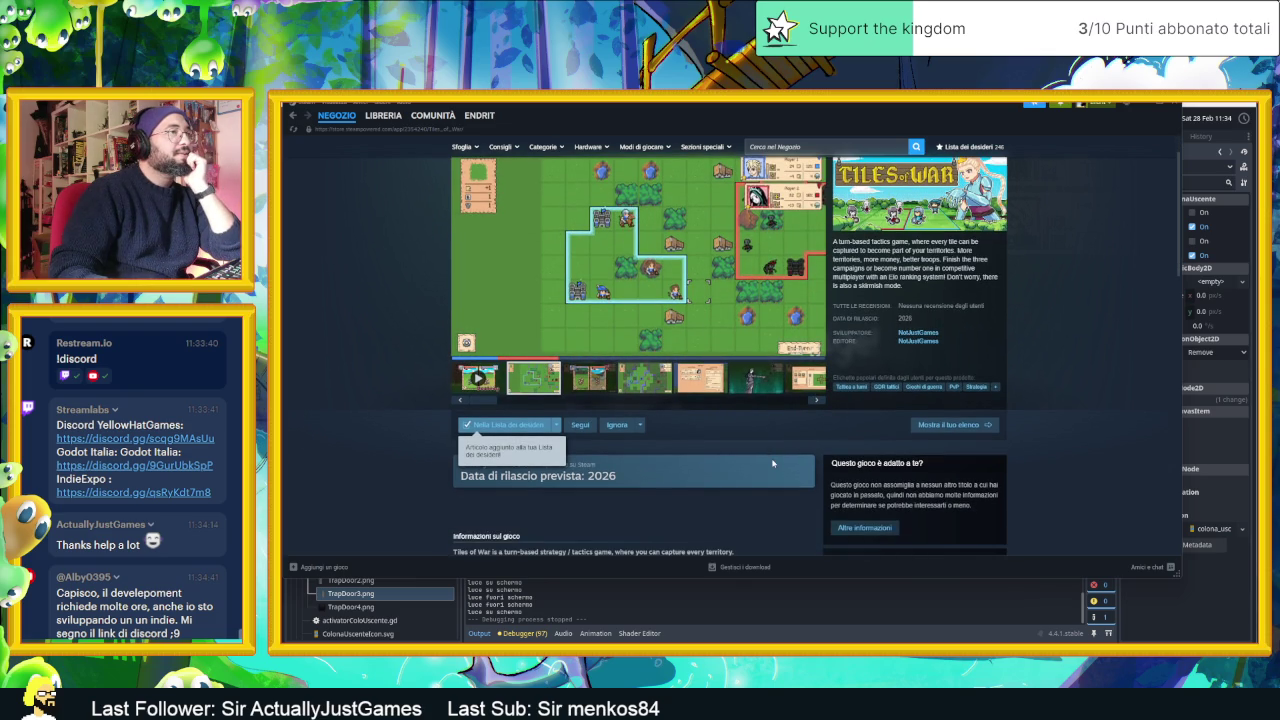
scroll(772, 463, down, 1)
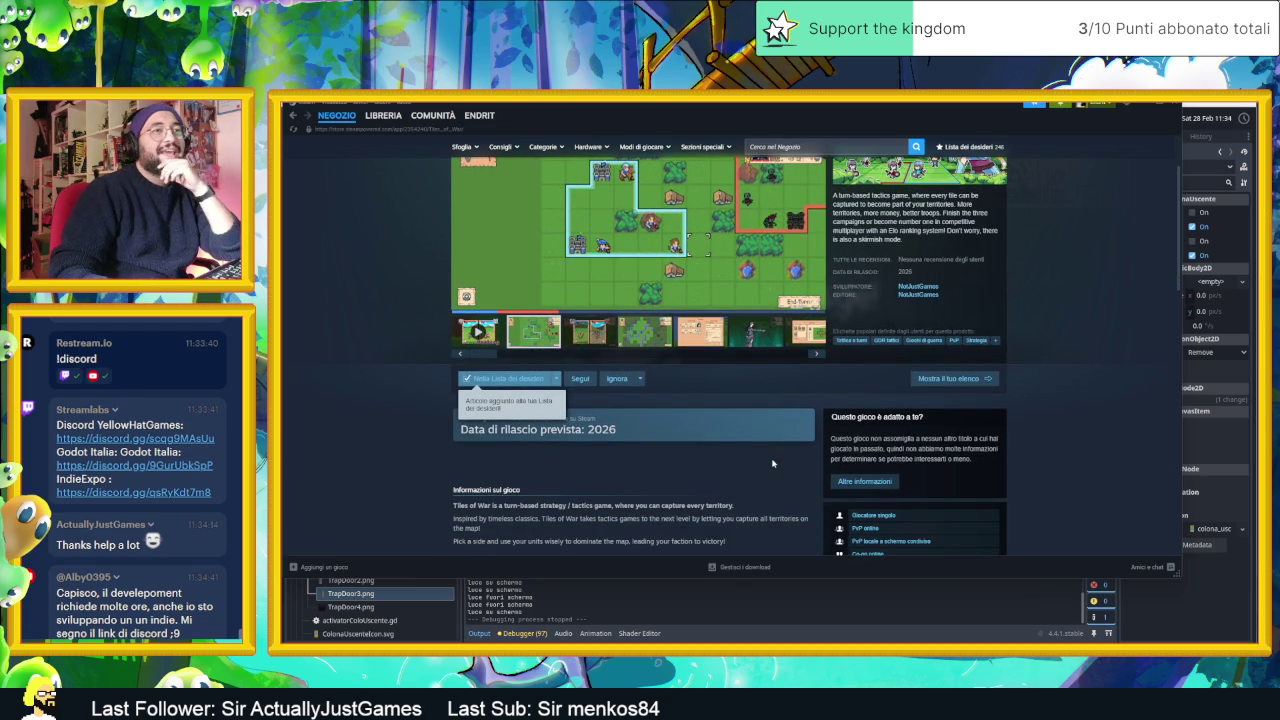
scroll(772, 463, down, 4)
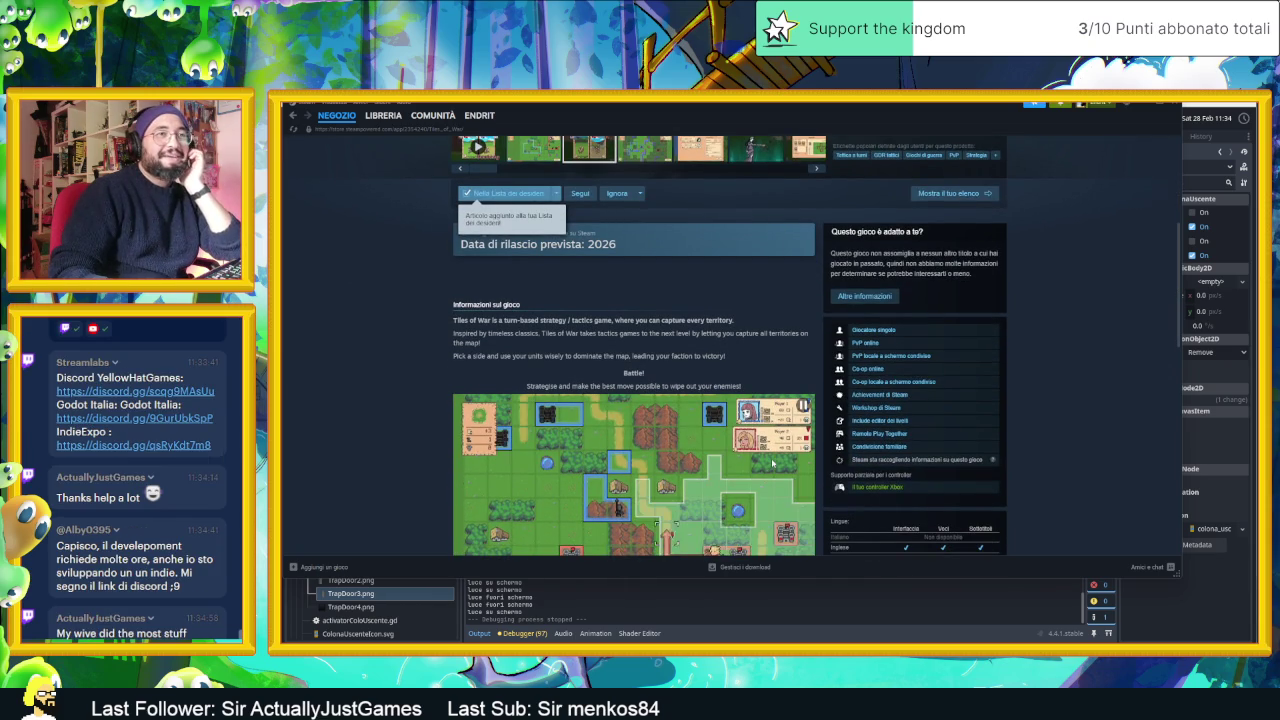
scroll(768, 450, up, 6)
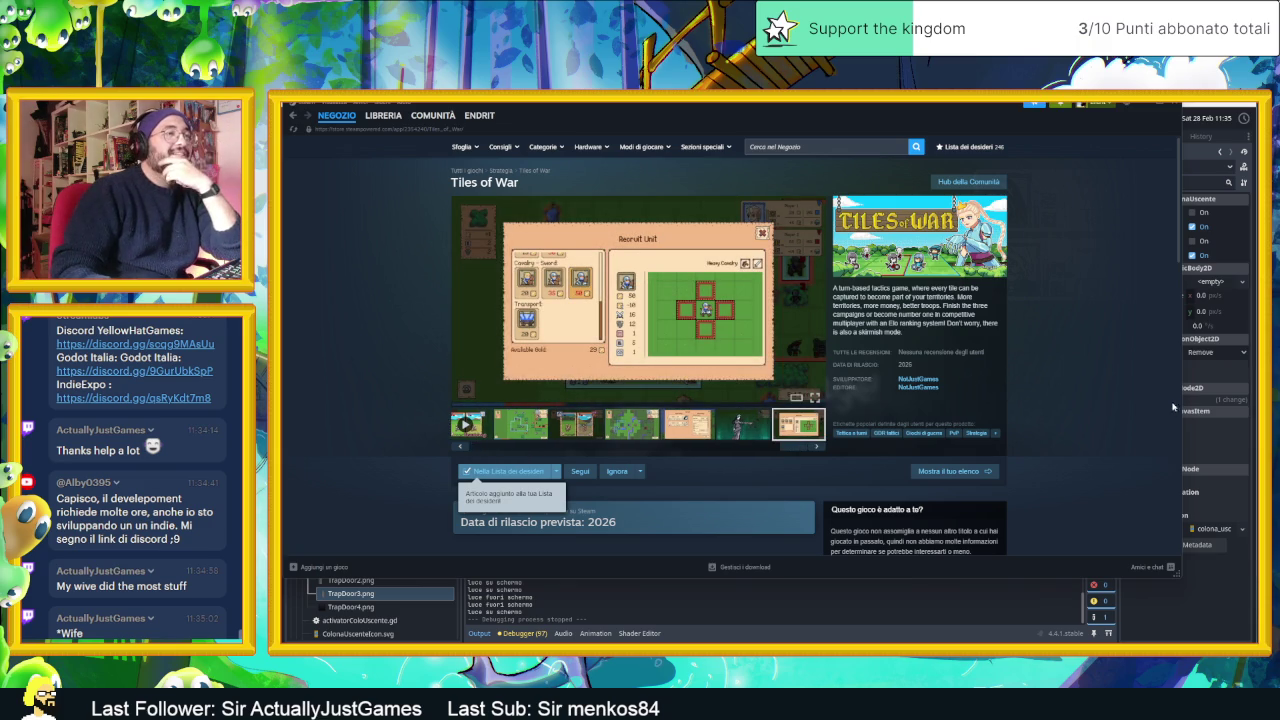
scroll(1097, 397, down, 2)
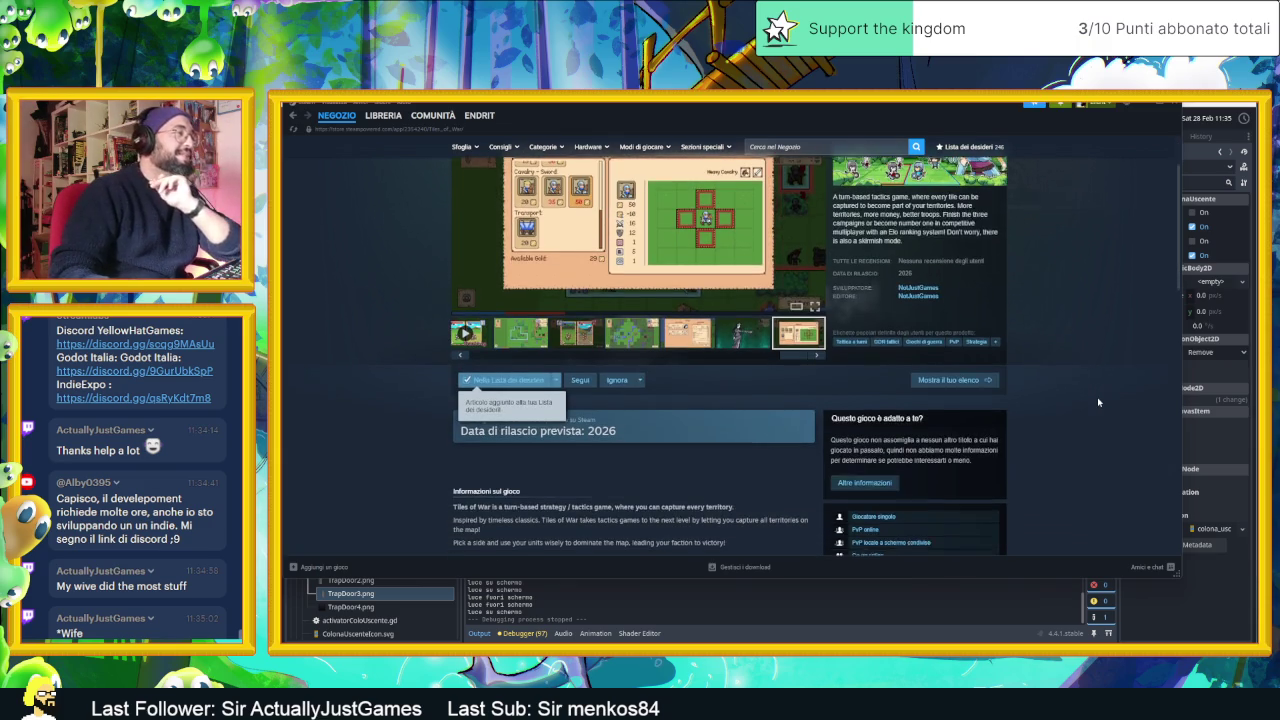
scroll(1100, 400, down, 5)
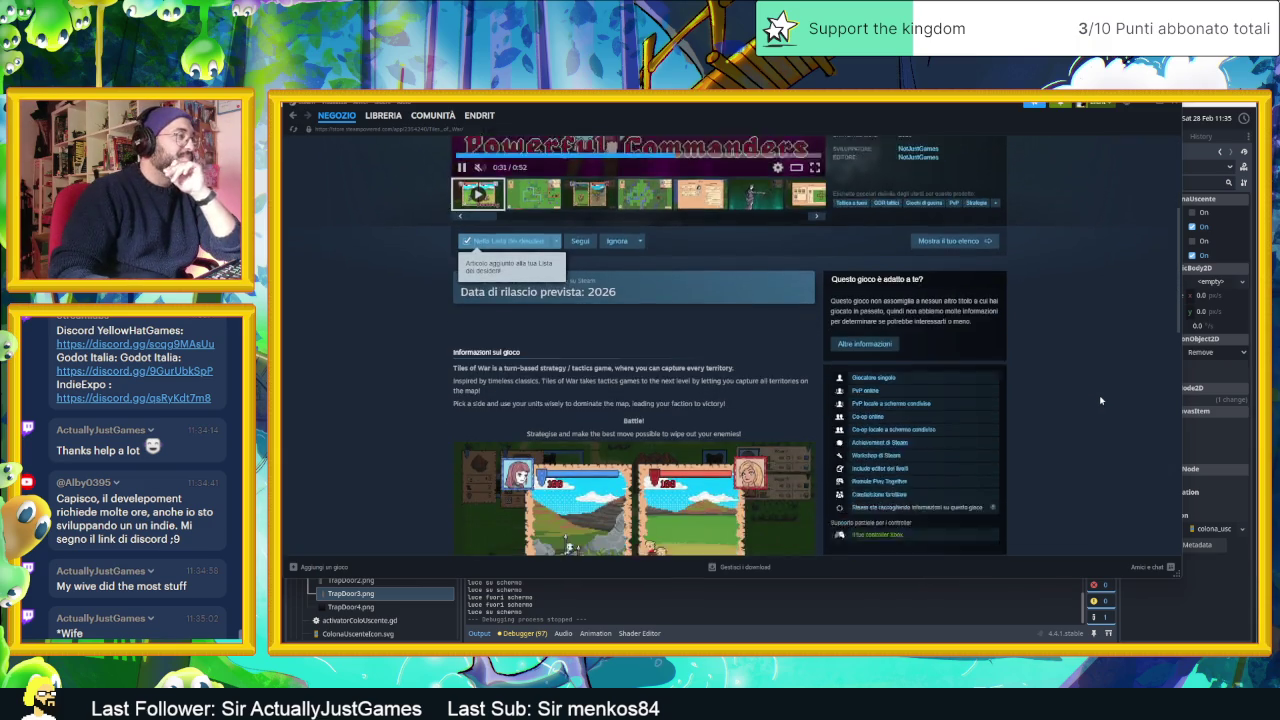
scroll(1100, 400, down, 3)
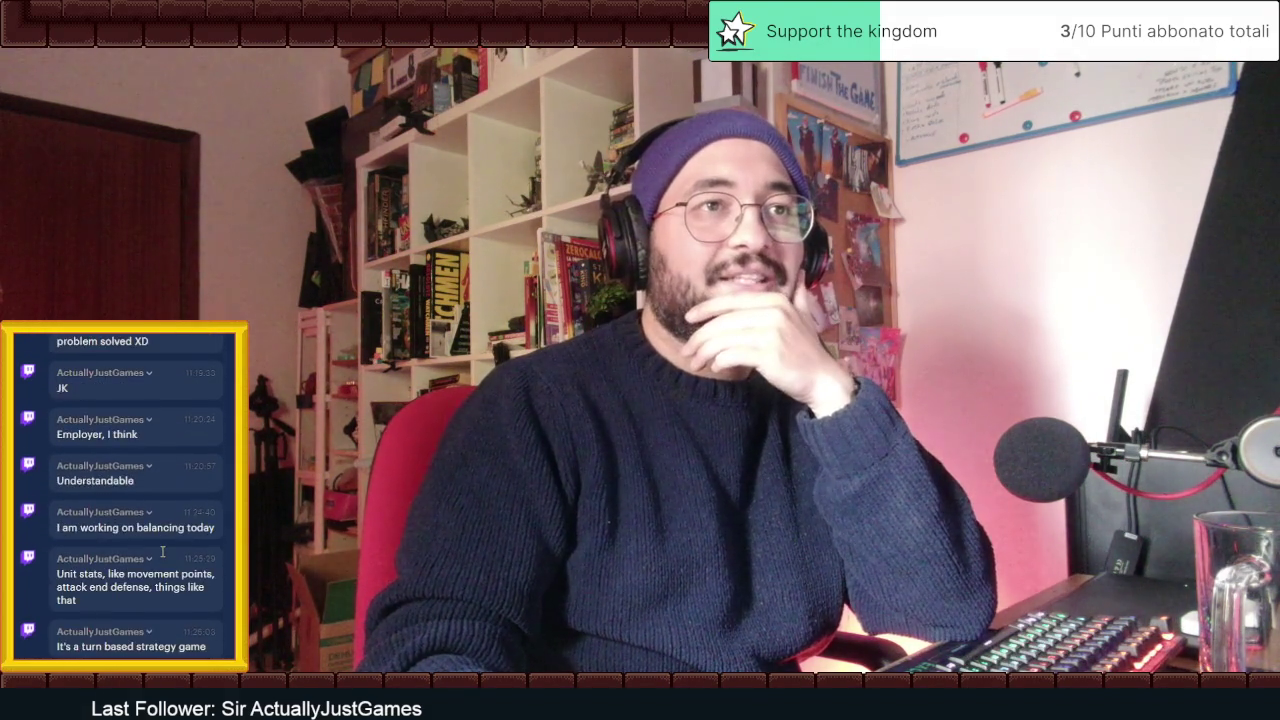
scroll(162, 551, down, 5)
scroll(161, 550, up, 15)
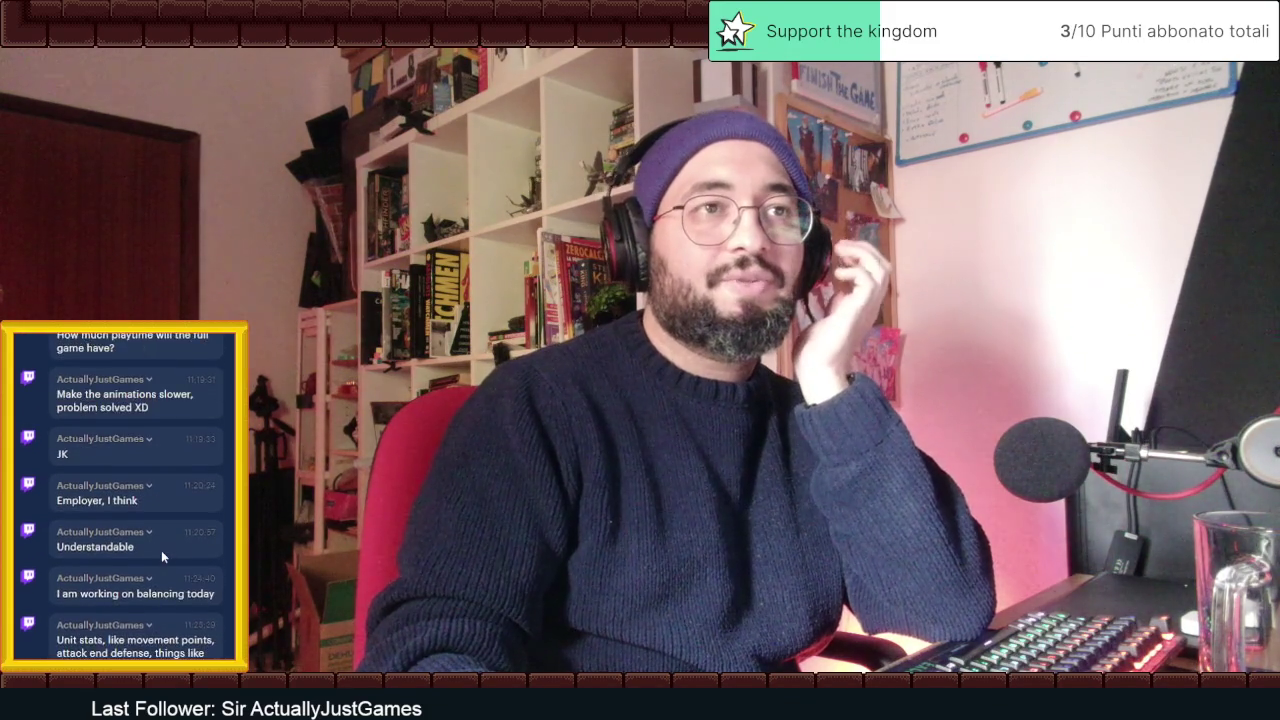
scroll(161, 550, up, 5)
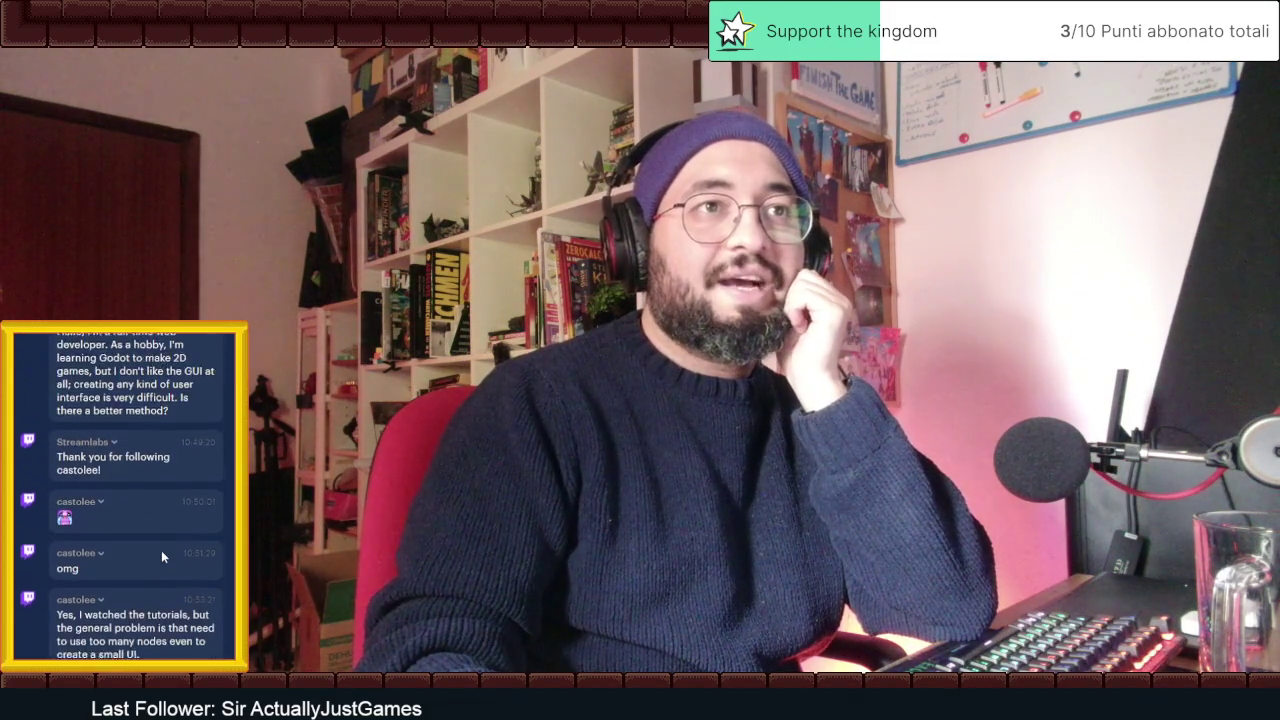
scroll(161, 550, up, 10)
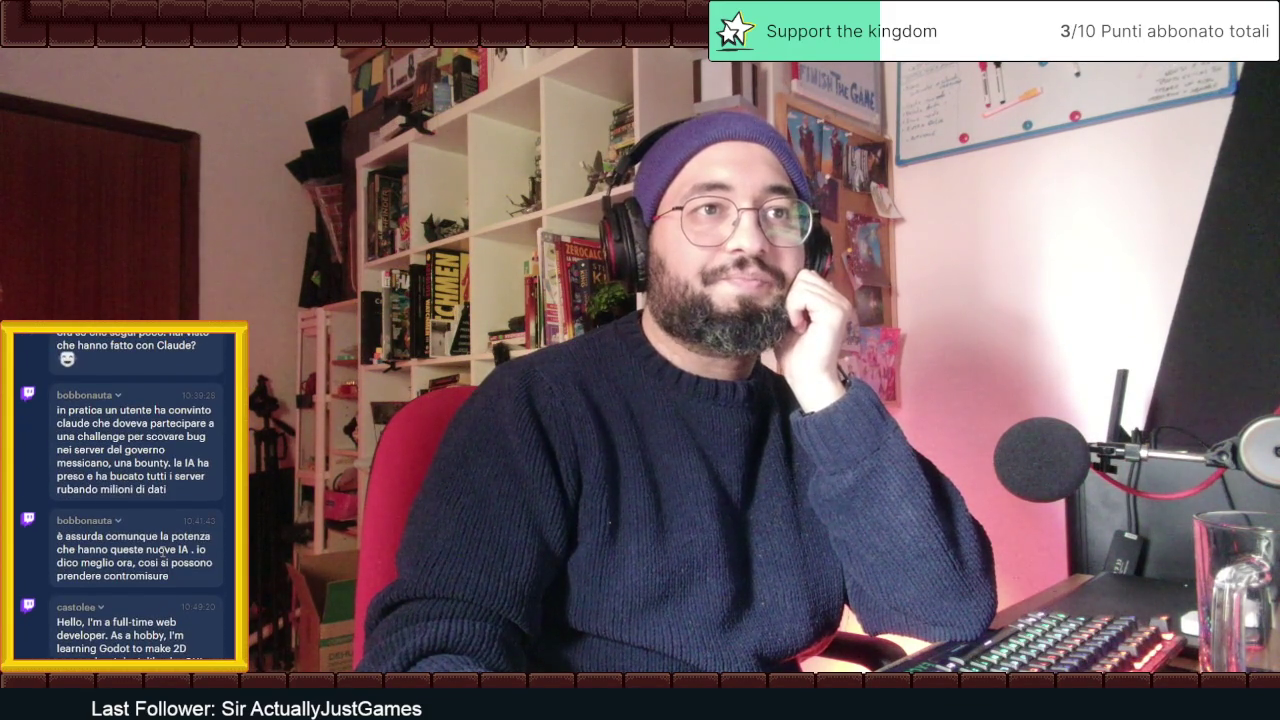
scroll(161, 550, up, 10)
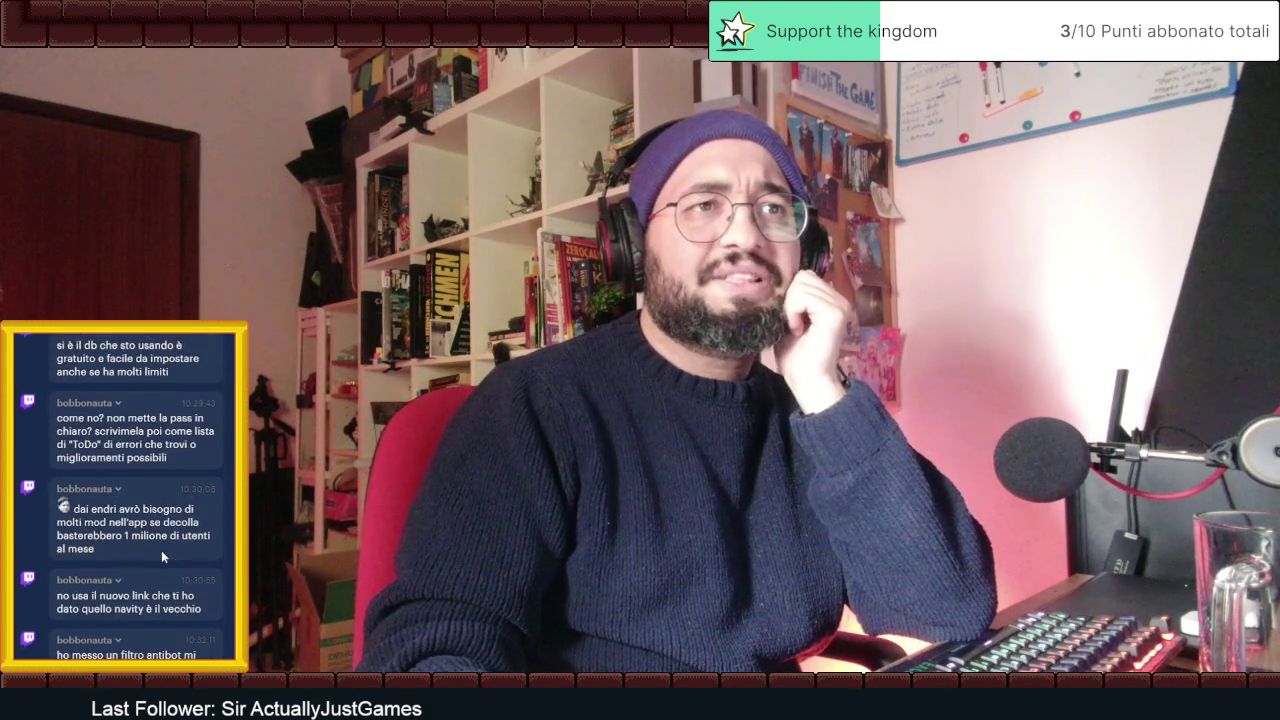
scroll(161, 550, up, 10)
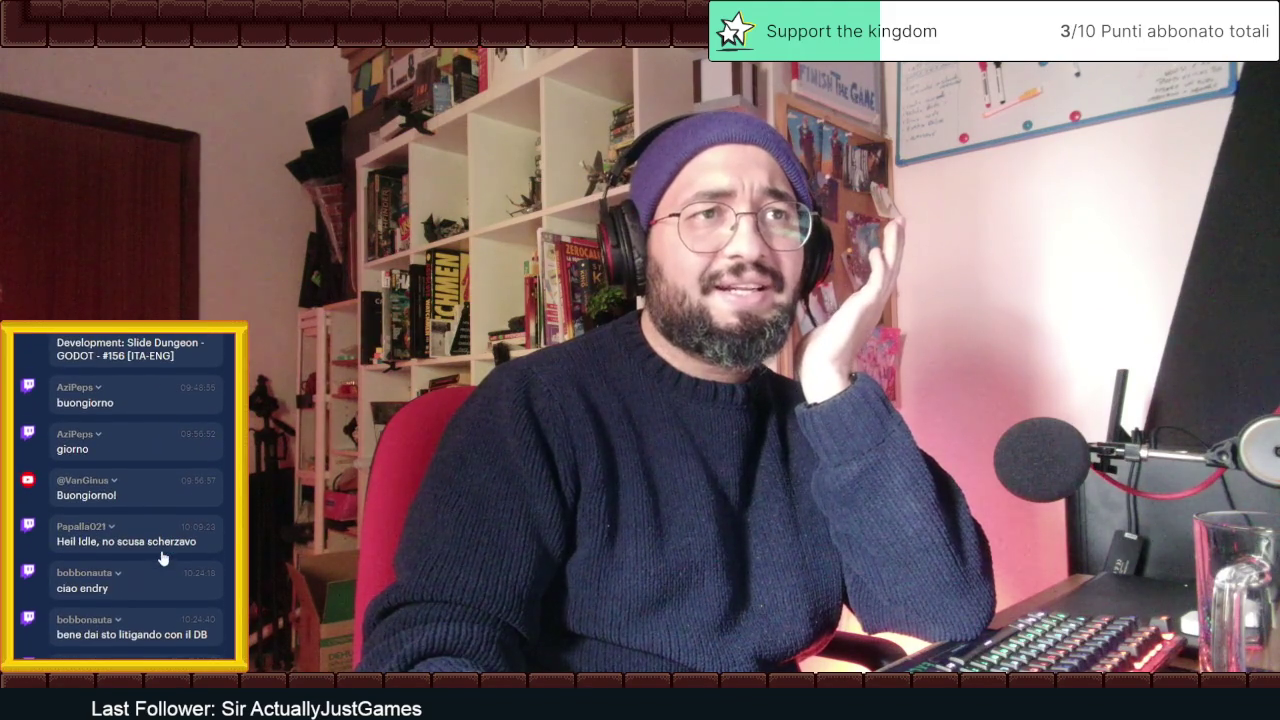
scroll(161, 550, up, 2)
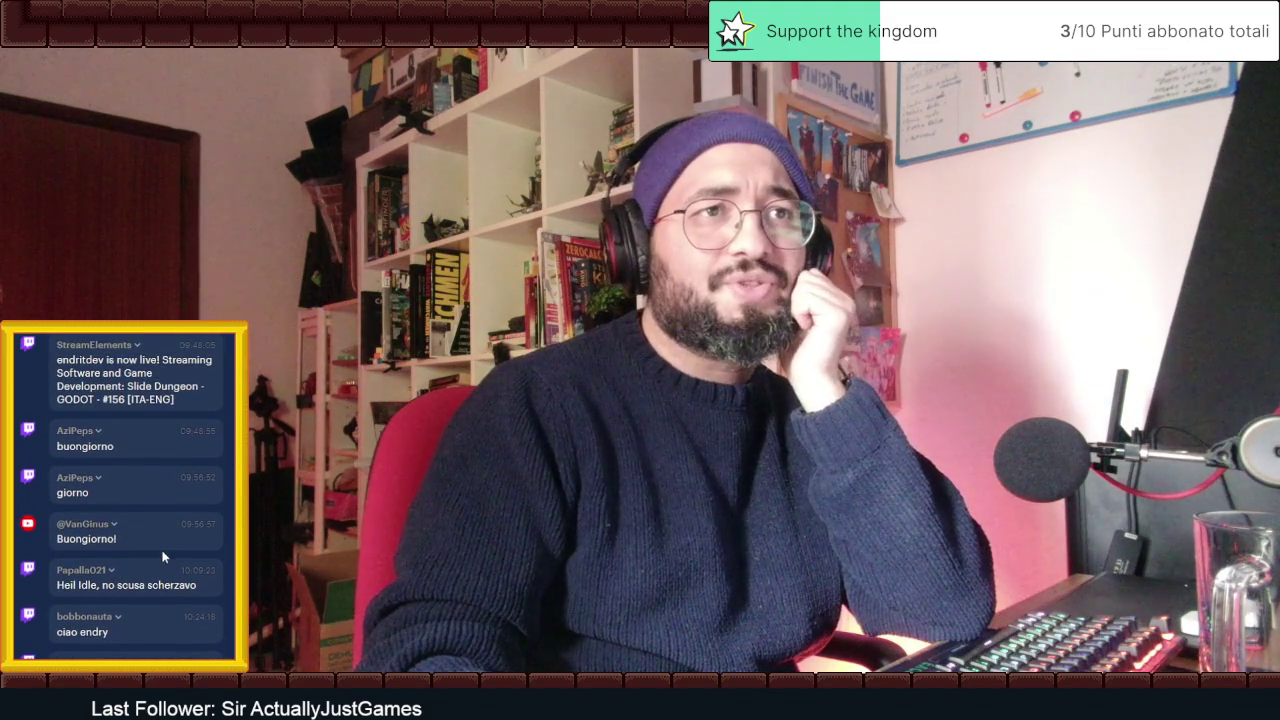